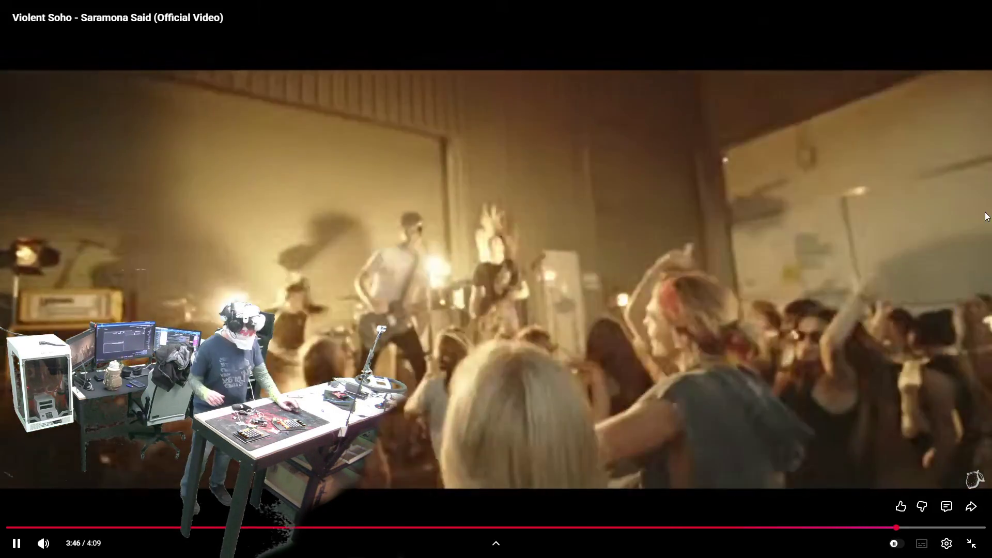
Step: Close the Violent Soho tab and play the OUT FOR A RIP video full screen
key(Escape)
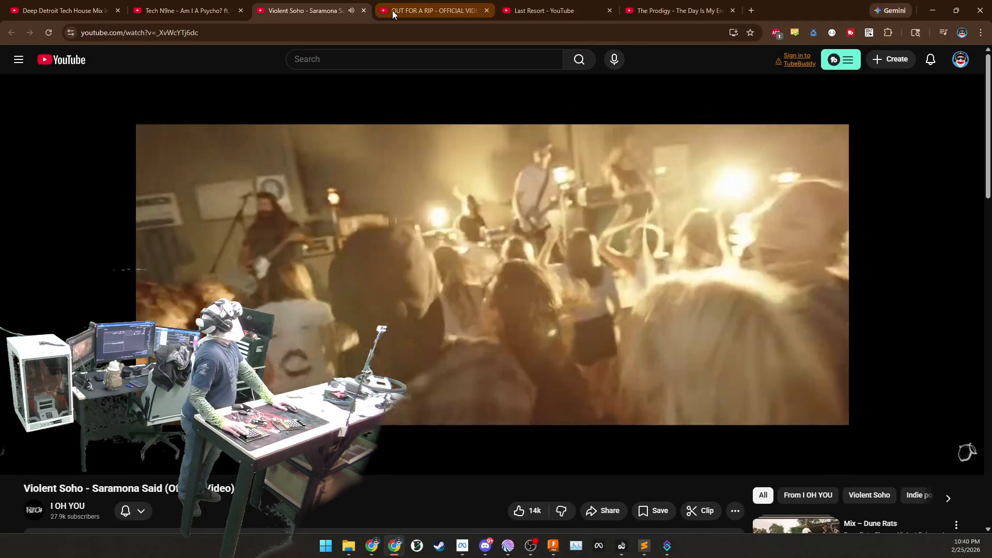
click(393, 11)
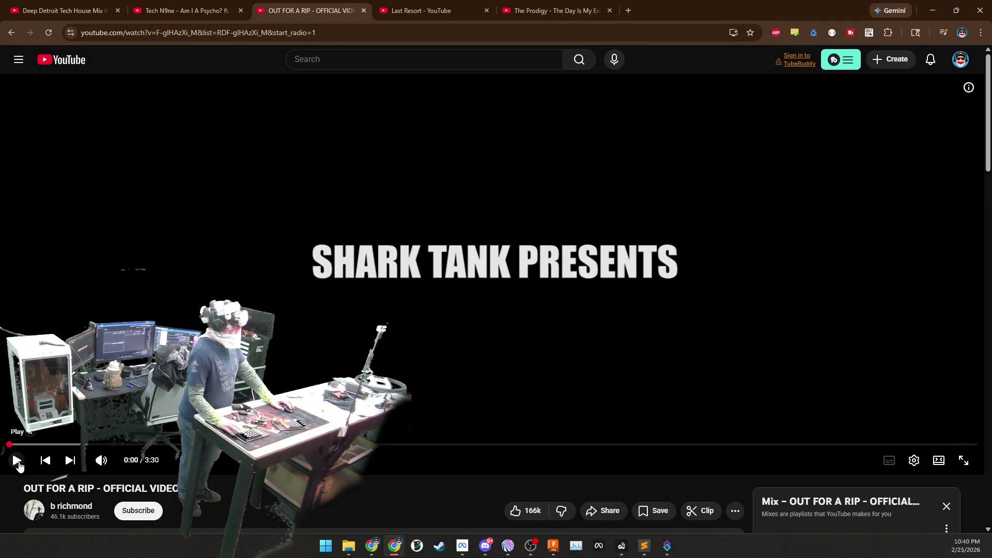
click(965, 460)
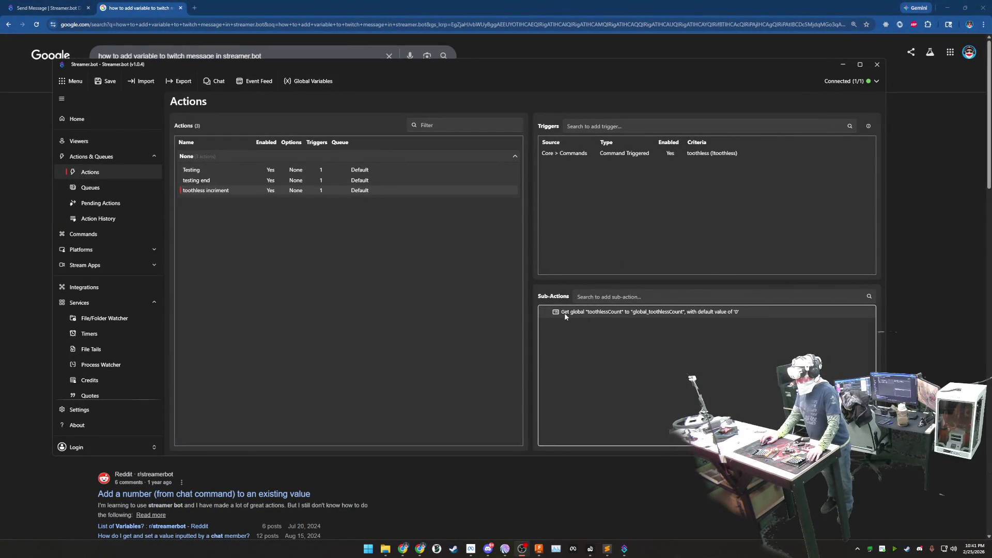
Step: Start adding a Core > Arguments > Set Argument sub-action to toothless incriment
right_click(642, 359)
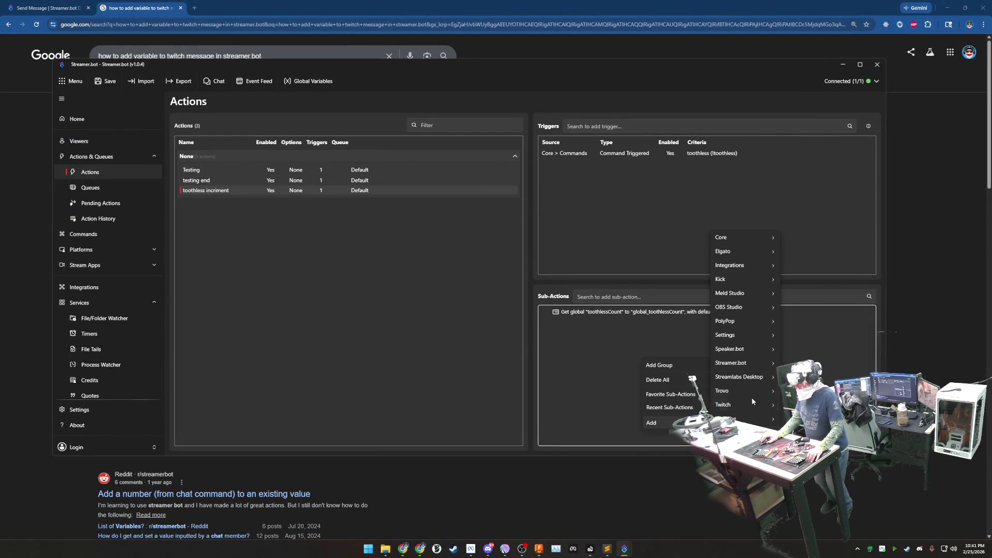
mouse_move(651, 422)
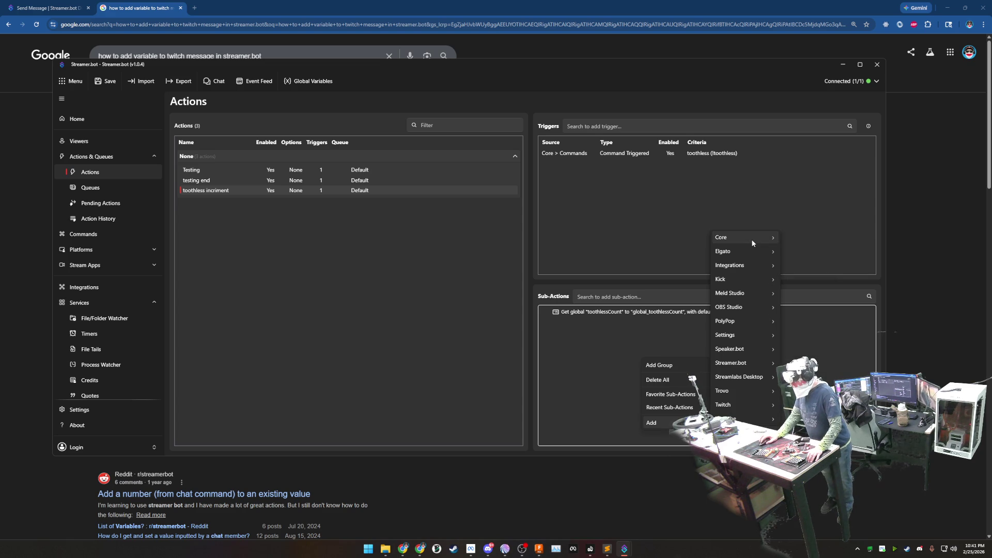
mouse_move(742, 237)
mouse_move(799, 283)
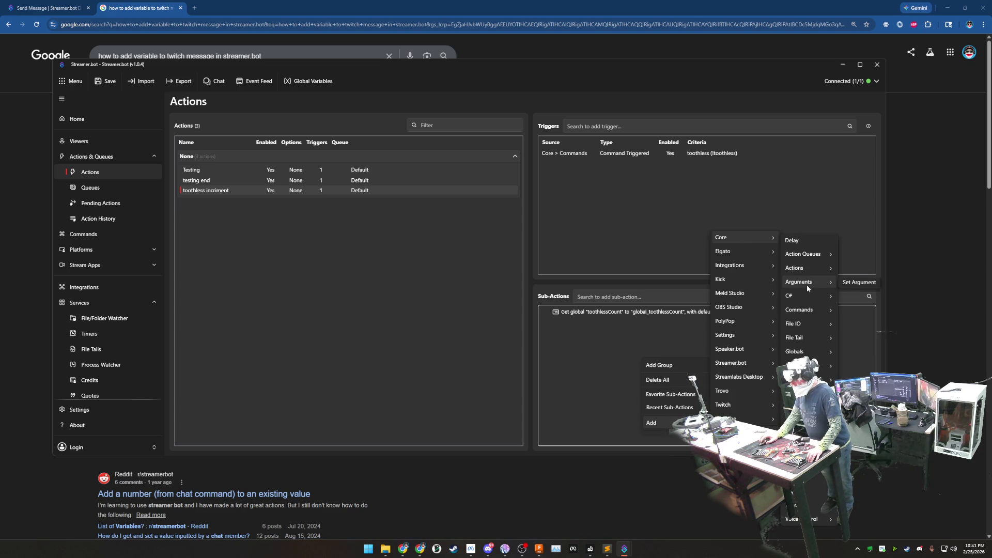
click(857, 286)
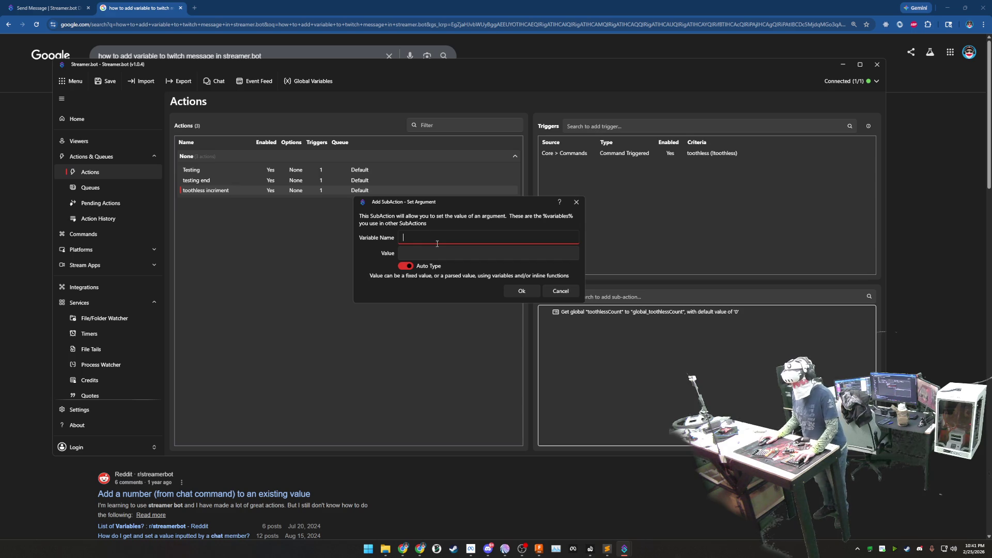
Step: Set argument updatedToothless to math:%global_toothlessCount% + 1 and confirm the sub-action
click(437, 255)
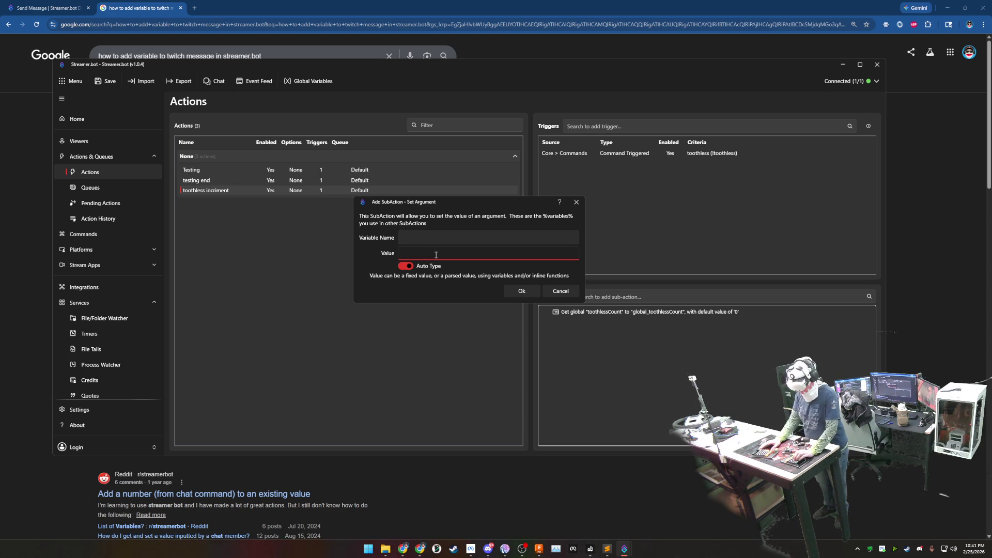
text(math:%myCount% + %rawInput%)
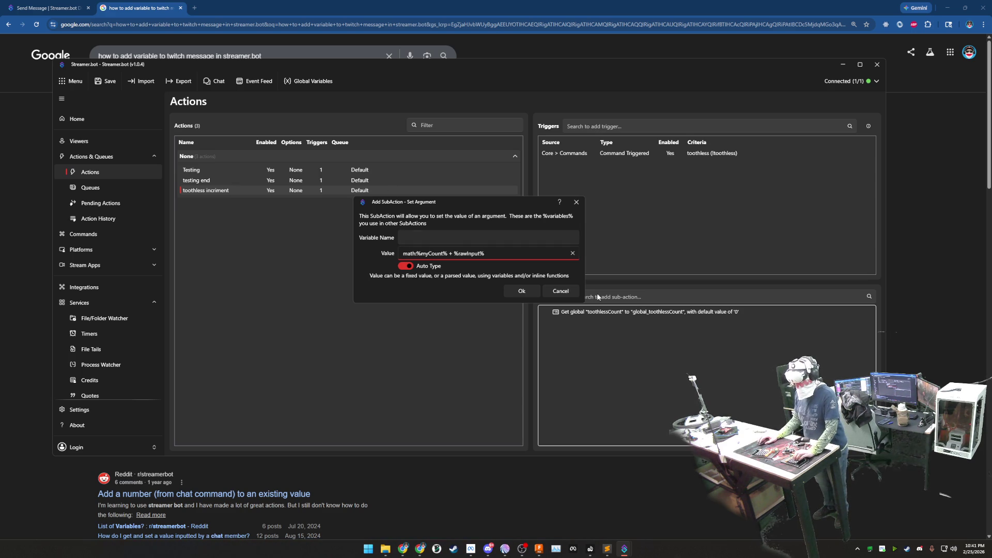
double_click(431, 254)
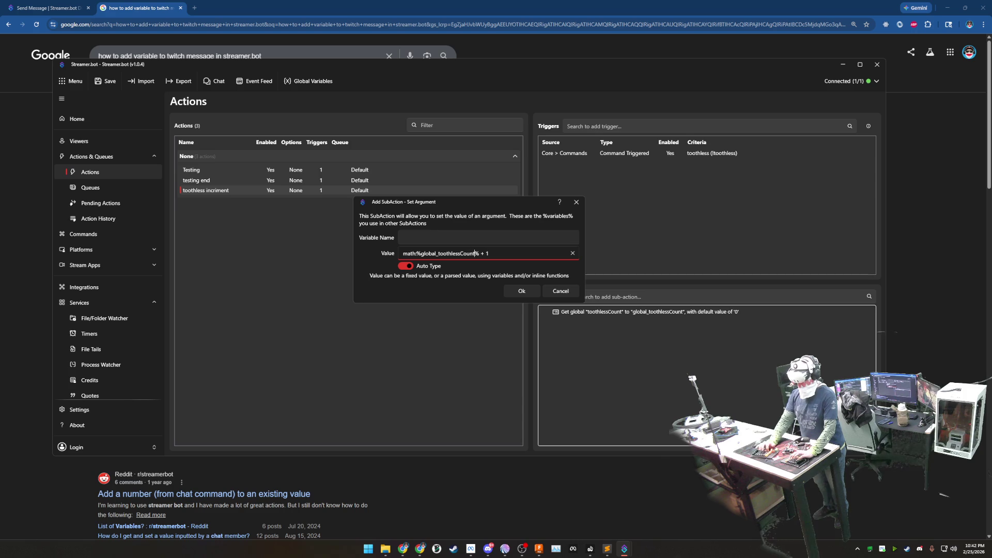
click(452, 239)
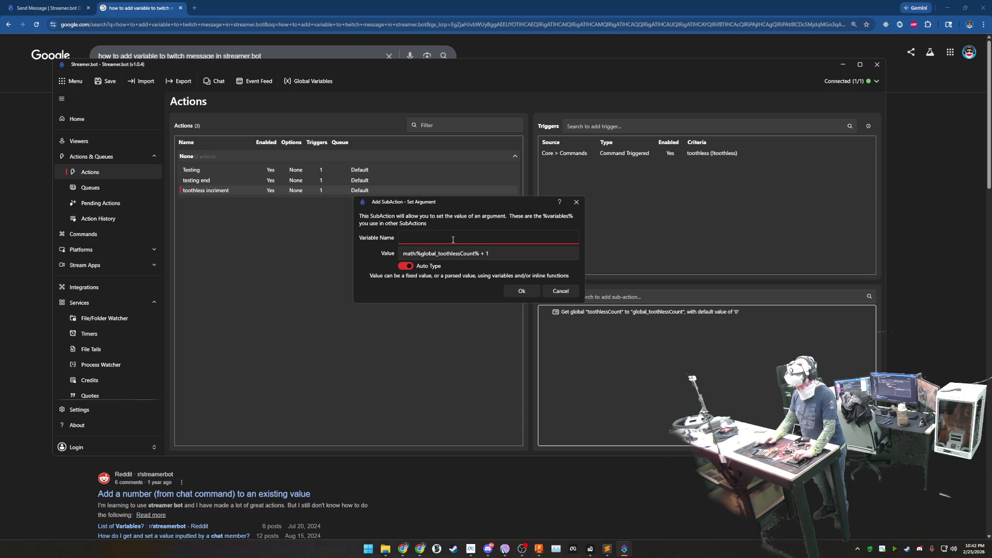
text(updated)
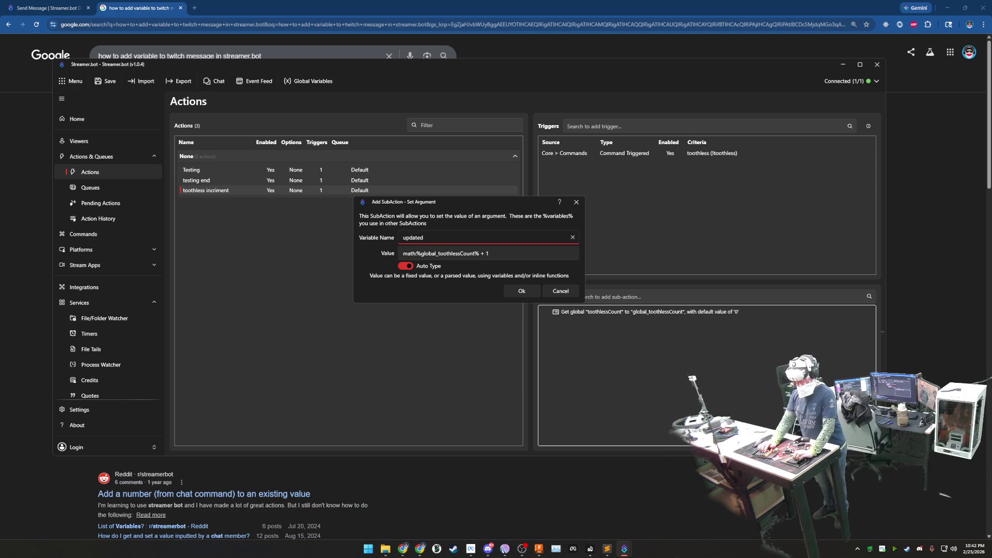
text(Toothless)
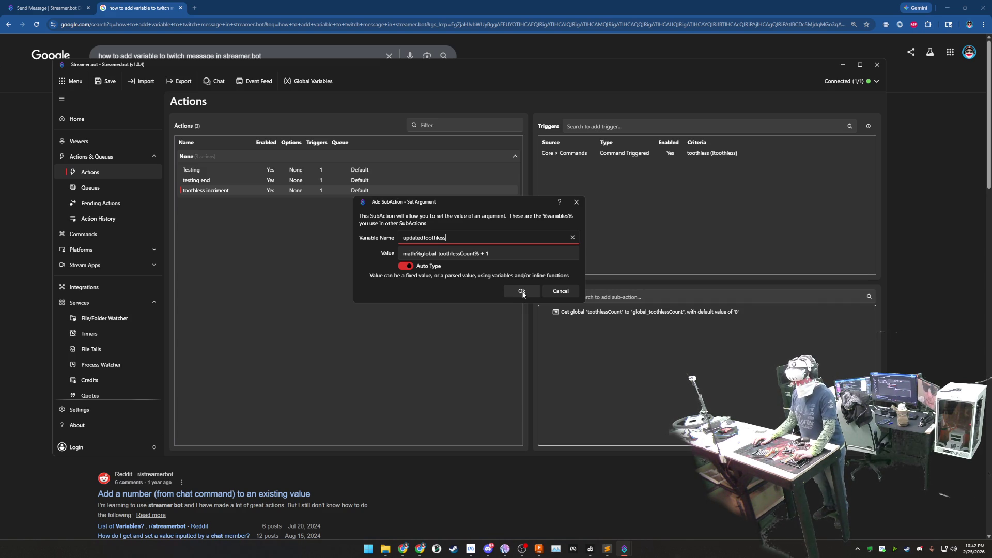
click(524, 294)
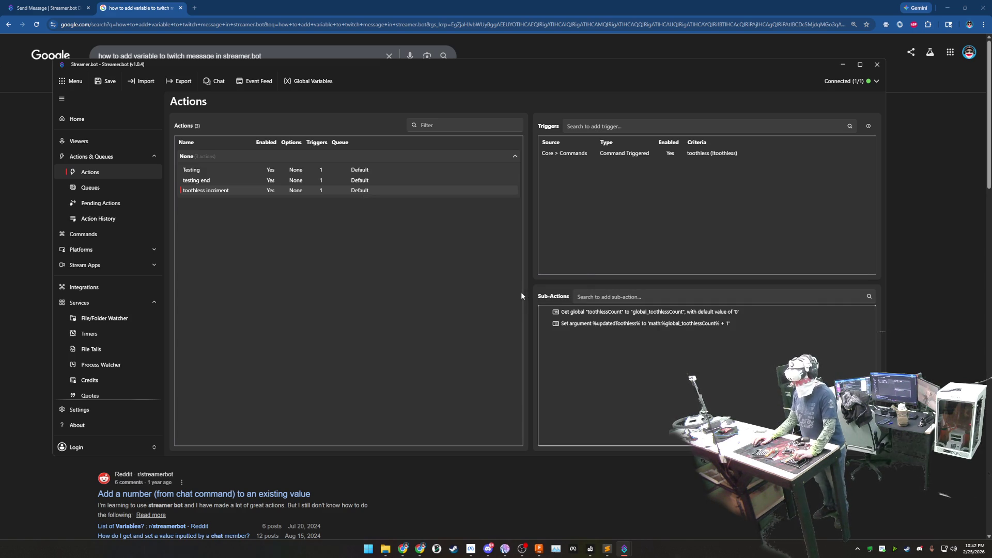
Step: Add a Global (Set) sub-action targeting the persisted global variable toothlessCount
right_click(636, 359)
mouse_move(647, 425)
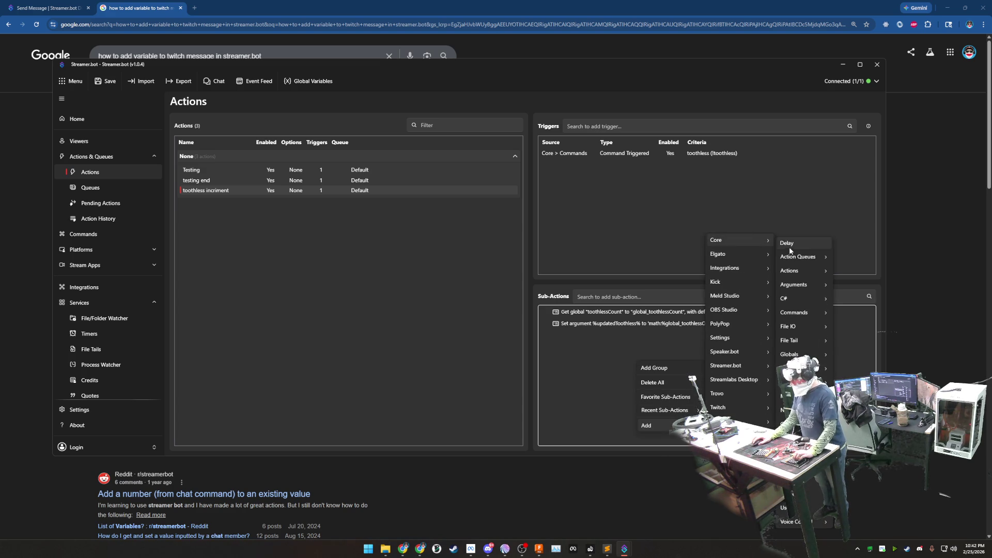
mouse_move(736, 241)
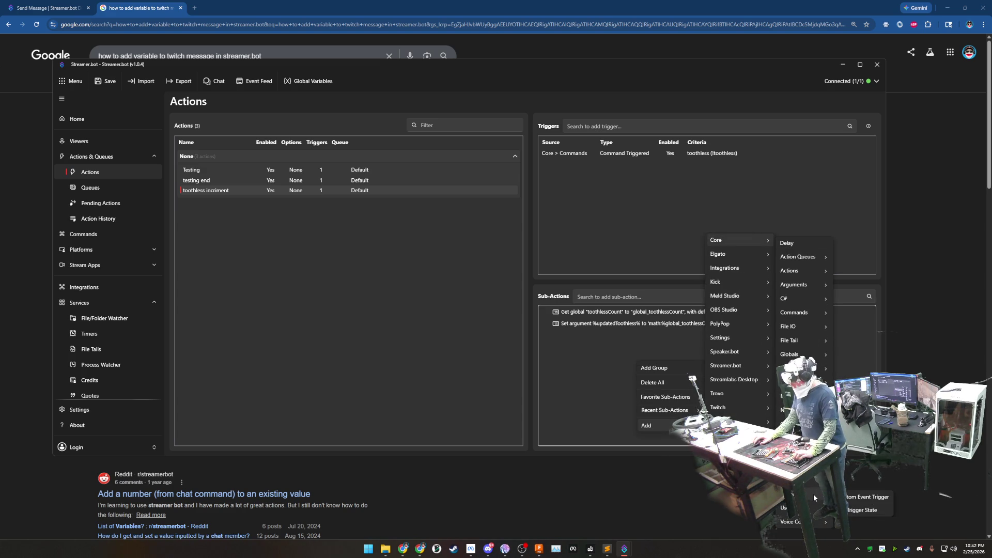
mouse_move(799, 494)
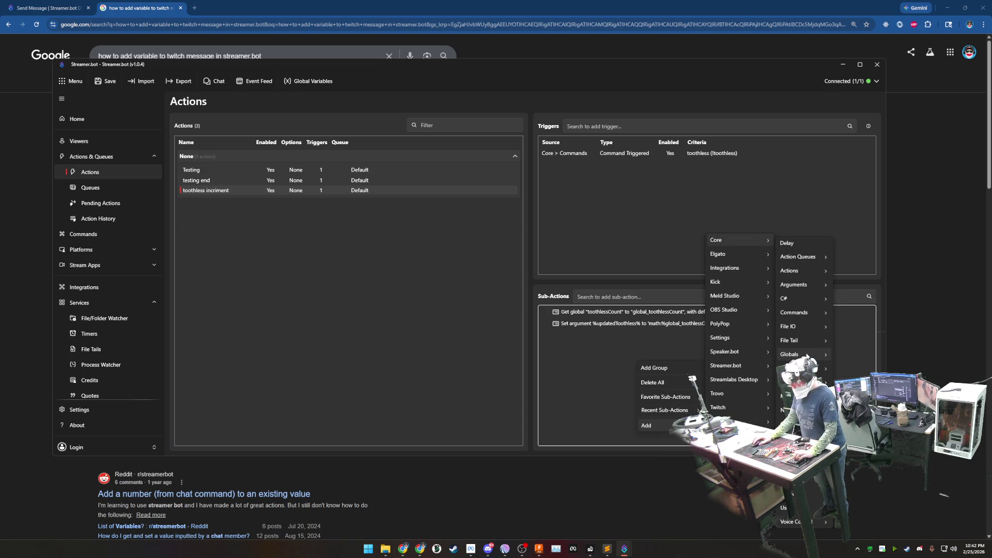
mouse_move(792, 354)
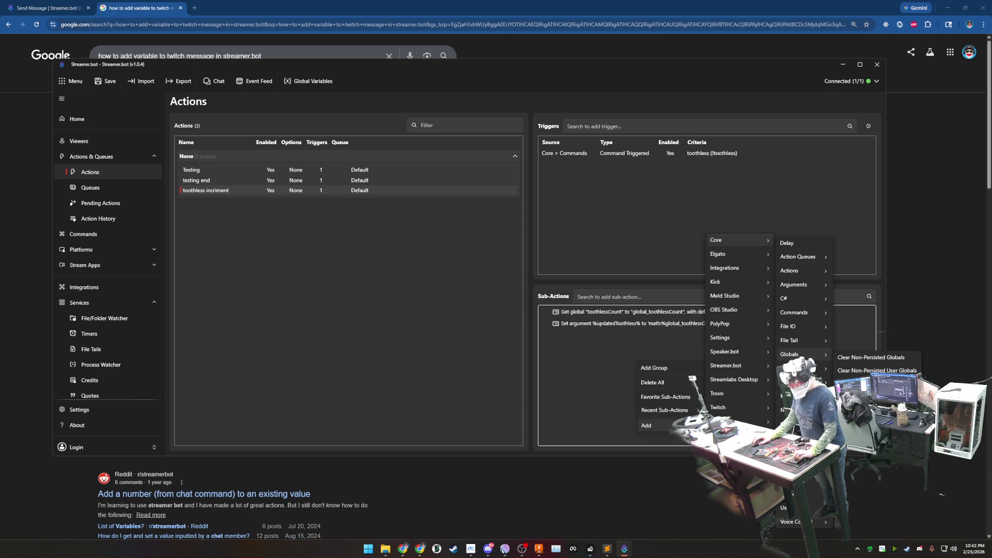
click(861, 384)
click(432, 252)
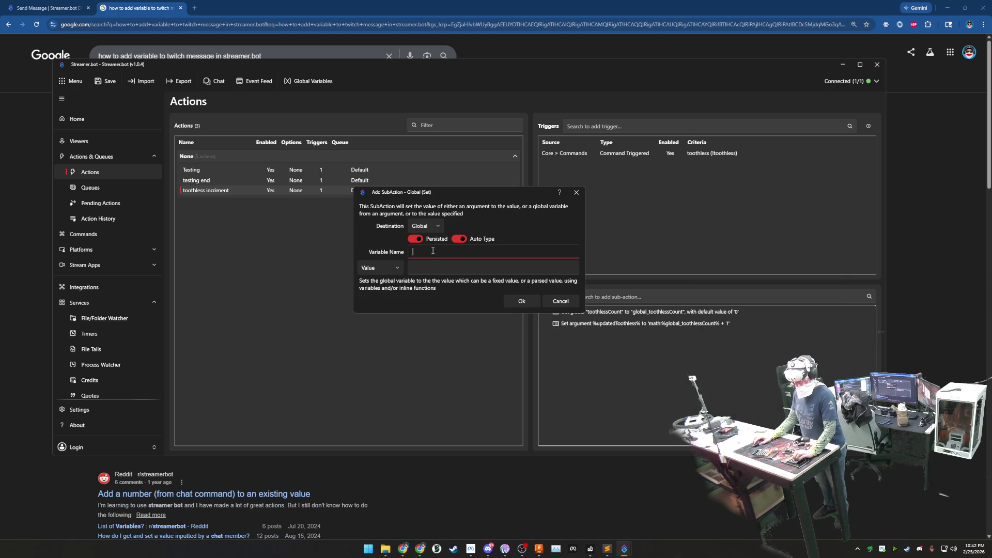
text(too)
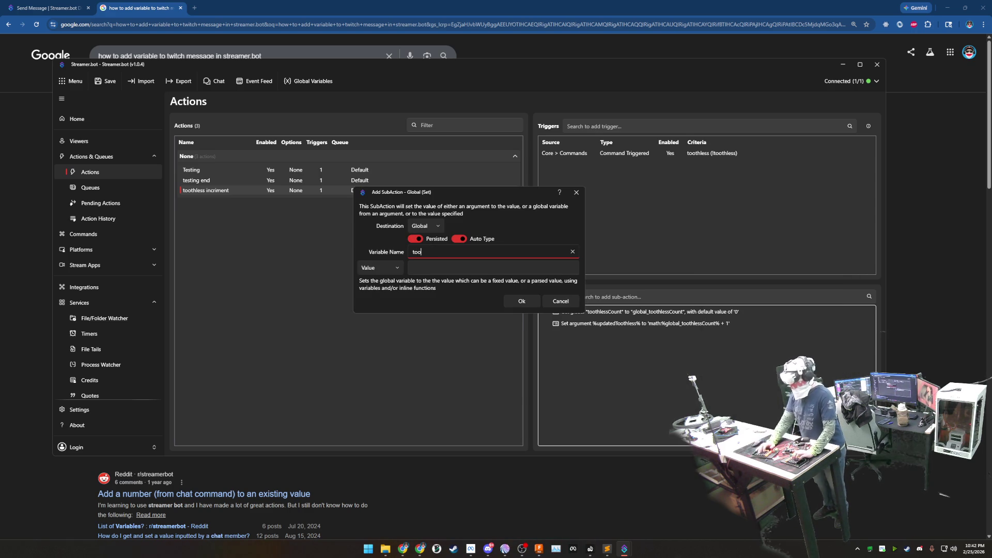
text(thlessC)
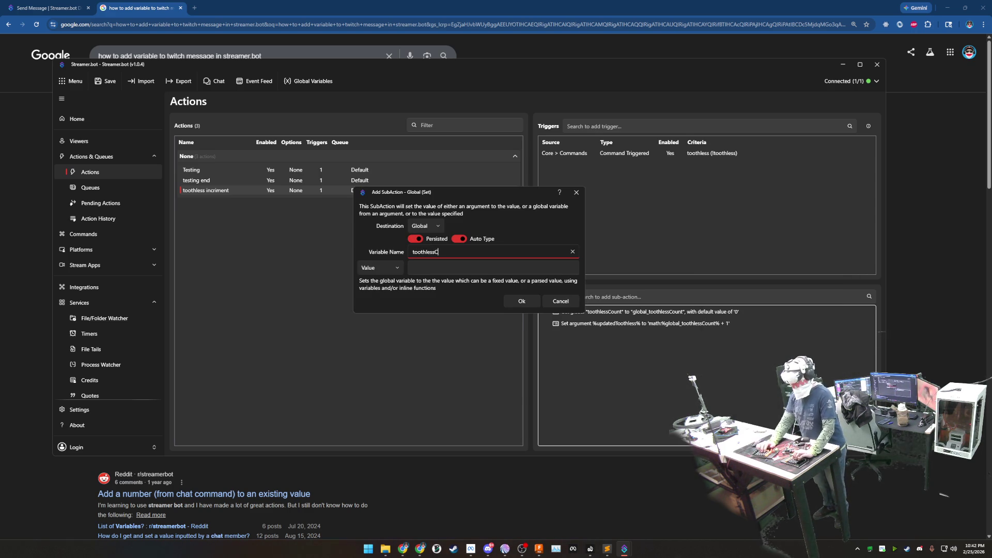
text(ount)
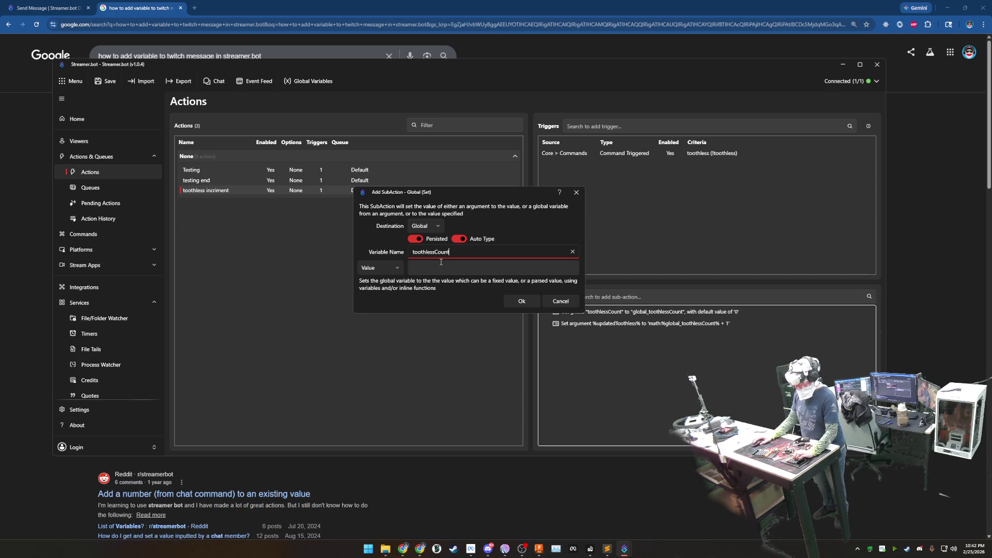
click(470, 269)
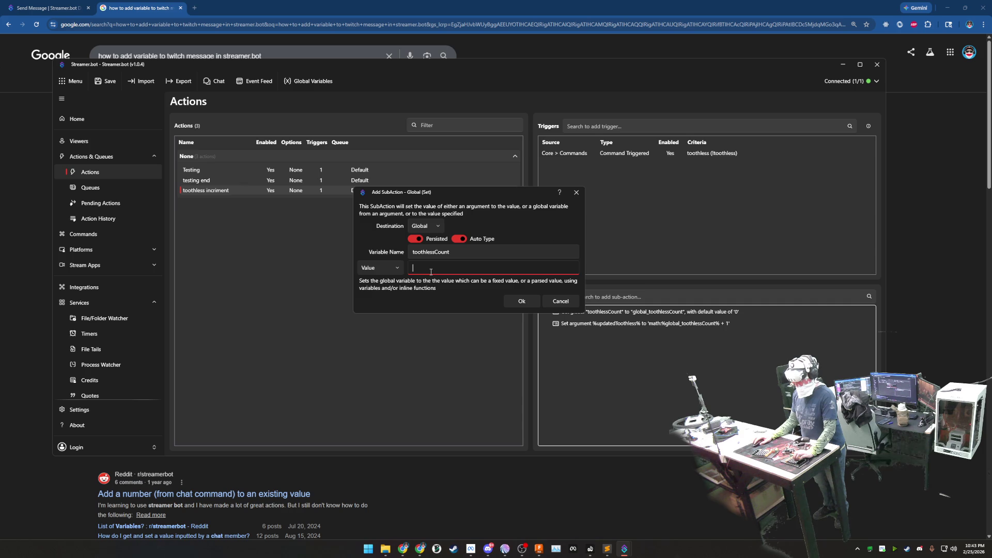
Step: Make the sub-action Increment toothlessCount by 1 and confirm it
click(390, 269)
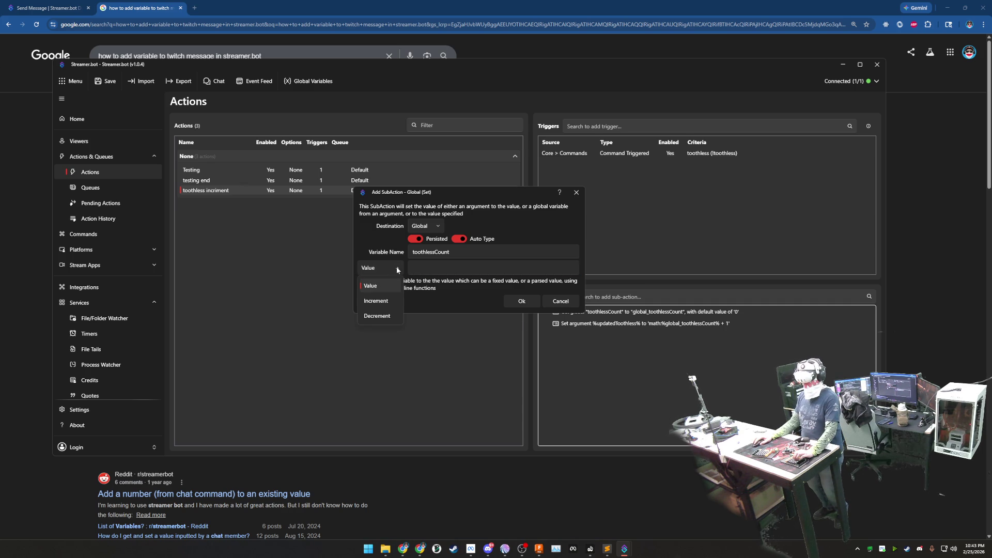
click(387, 301)
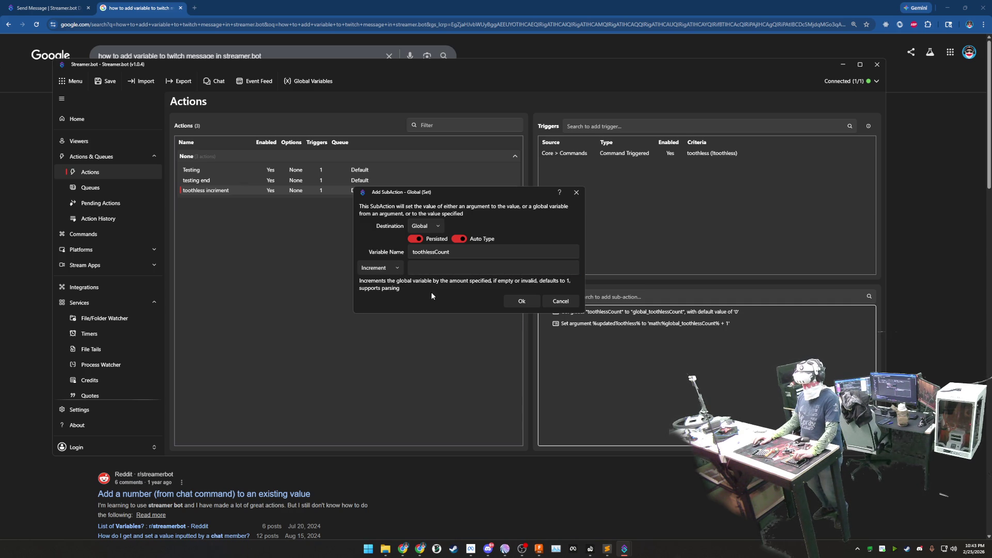
click(522, 302)
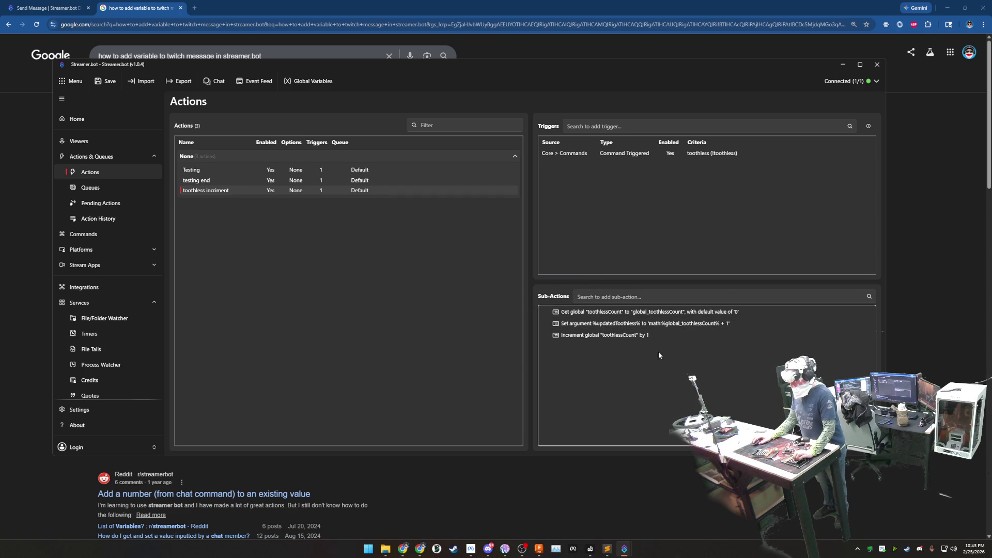
Step: Add a Twitch Send Message to Channel sub-action reading "hey math says %updatedToothless%"
right_click(633, 362)
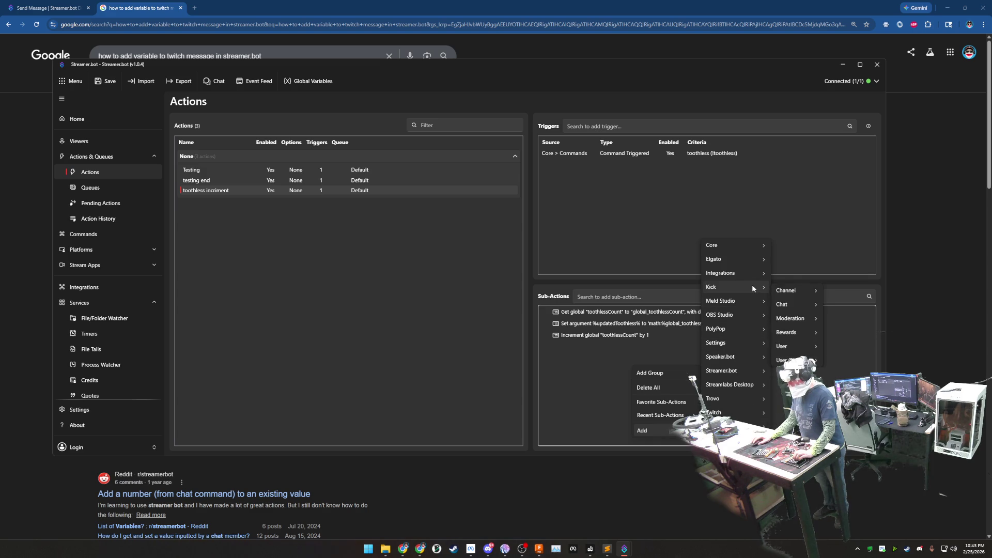
mouse_move(722, 412)
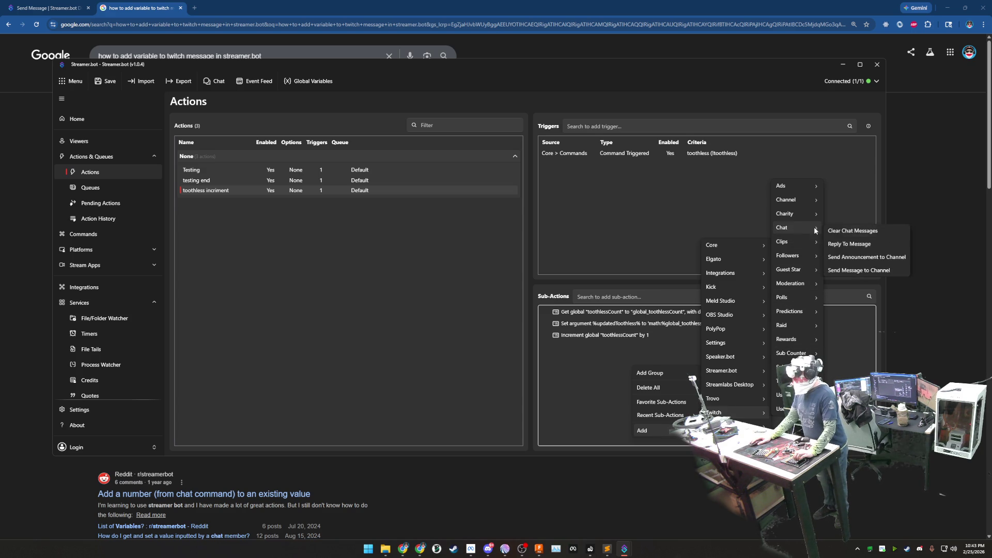
click(865, 271)
click(465, 240)
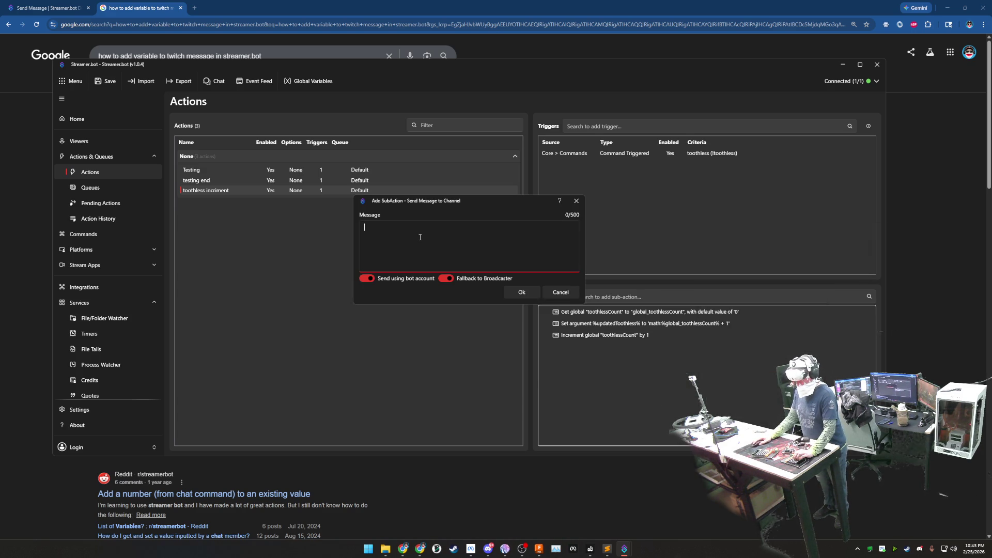
text(hiy math)
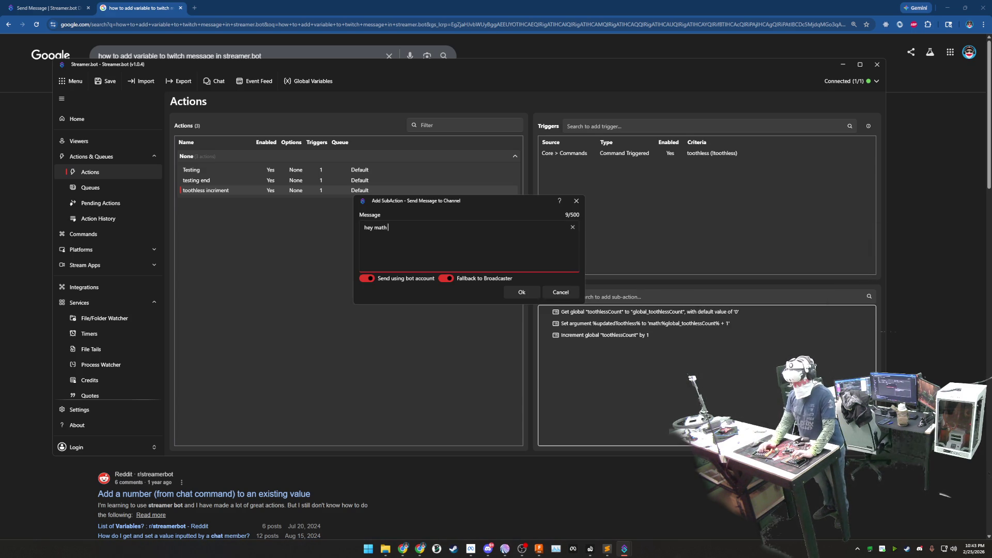
text( says)
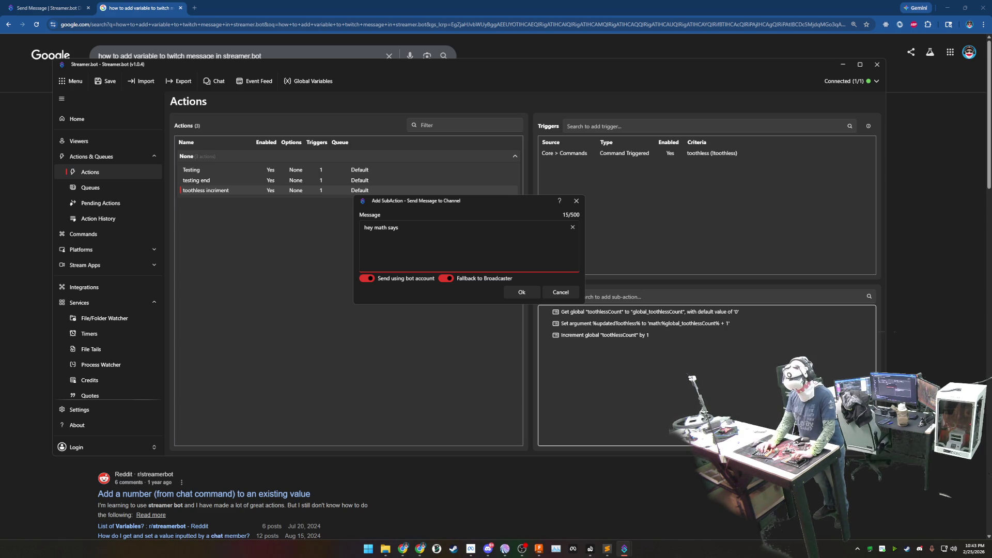
text(%updatedToothless)
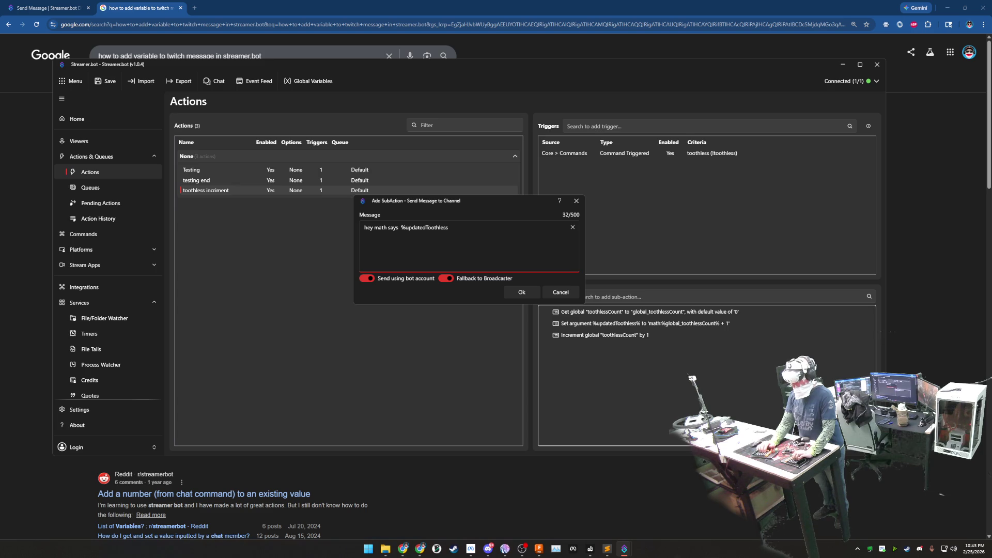
text(%)
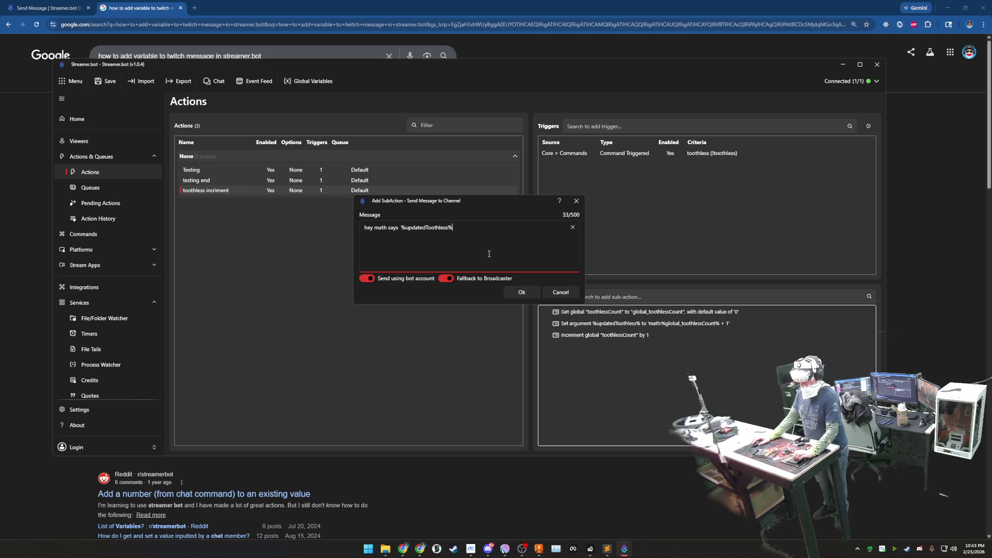
click(522, 295)
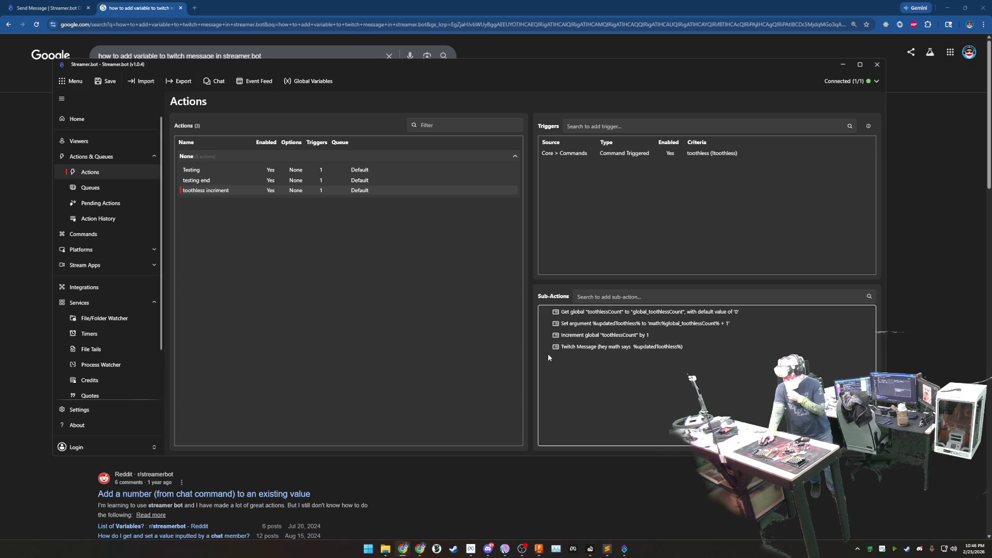
Step: Edit updatedToothless so its value reads math:%global_toothlessCount%+1 without spaces, and save
double_click(700, 326)
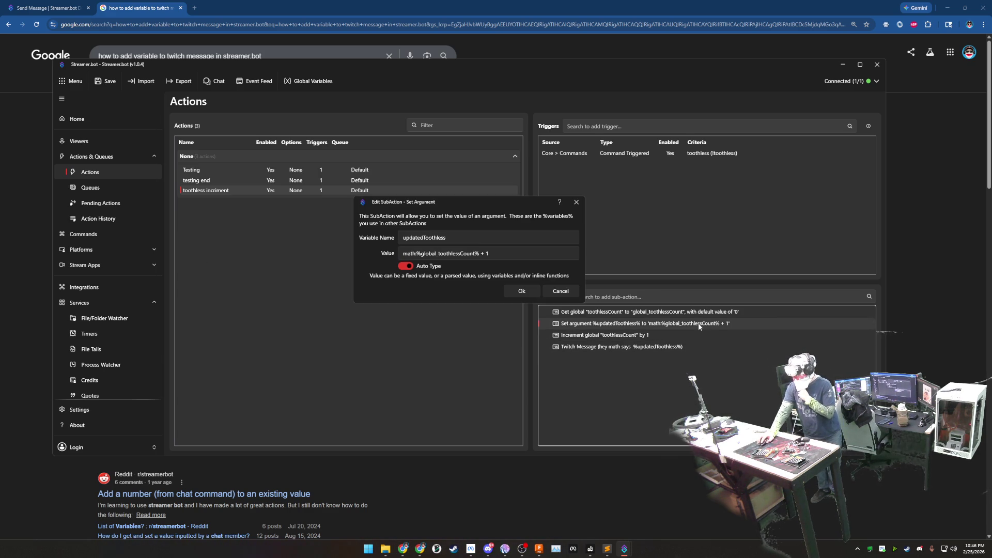
click(487, 254)
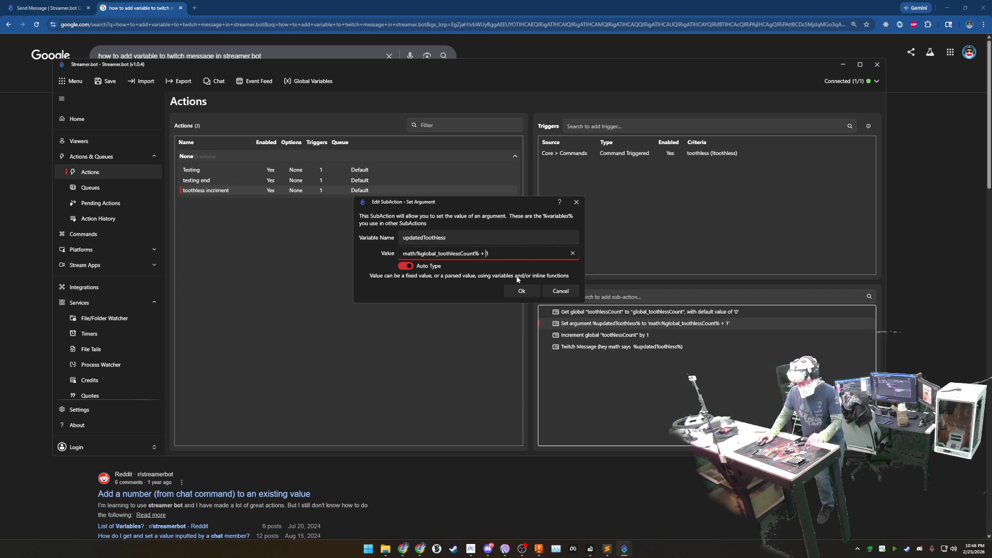
key(Left)
key(BackSpace)
key(Left)
key(BackSpace)
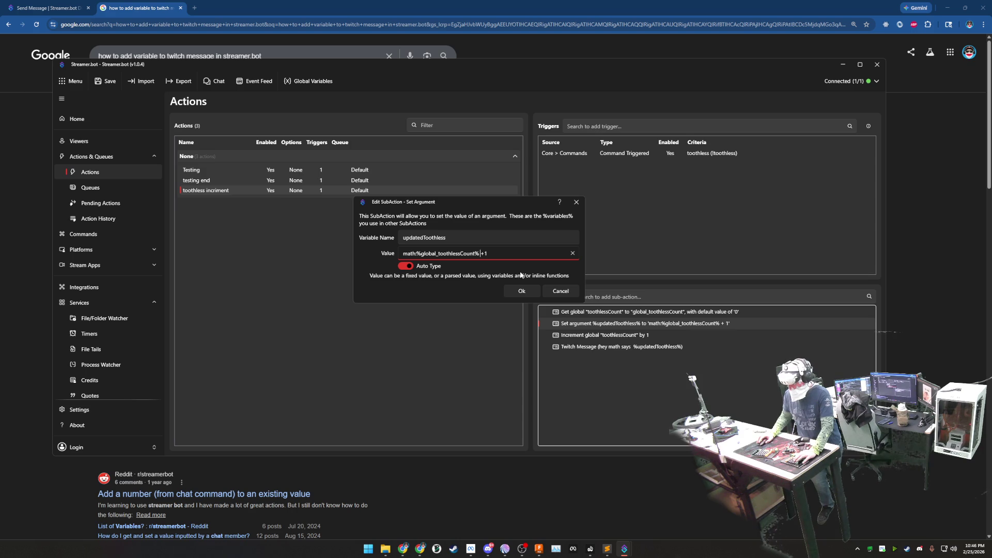
click(522, 291)
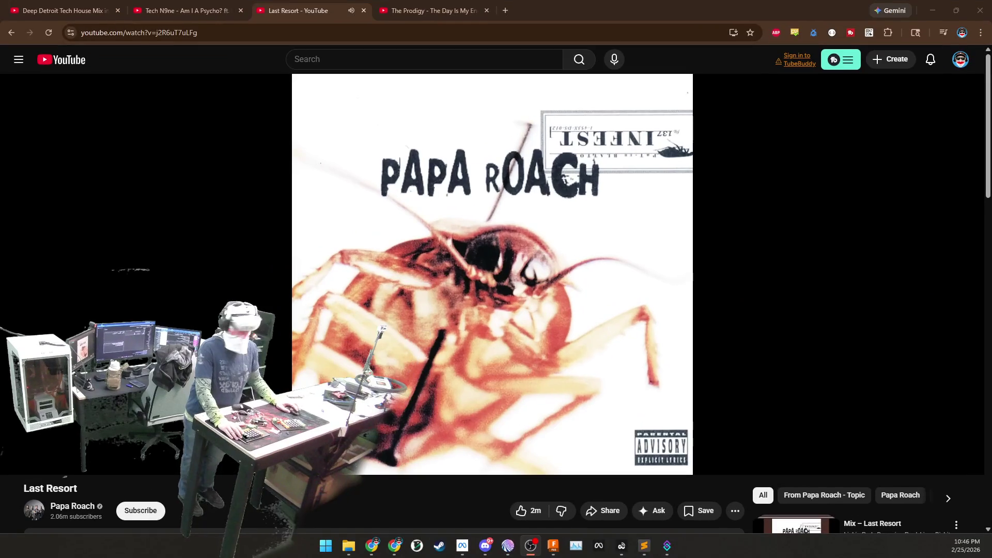
Step: Search 'toothless 10 hours' and play Toothless Dancing To Driftveil City [10 HOURS] full screen
click(345, 59)
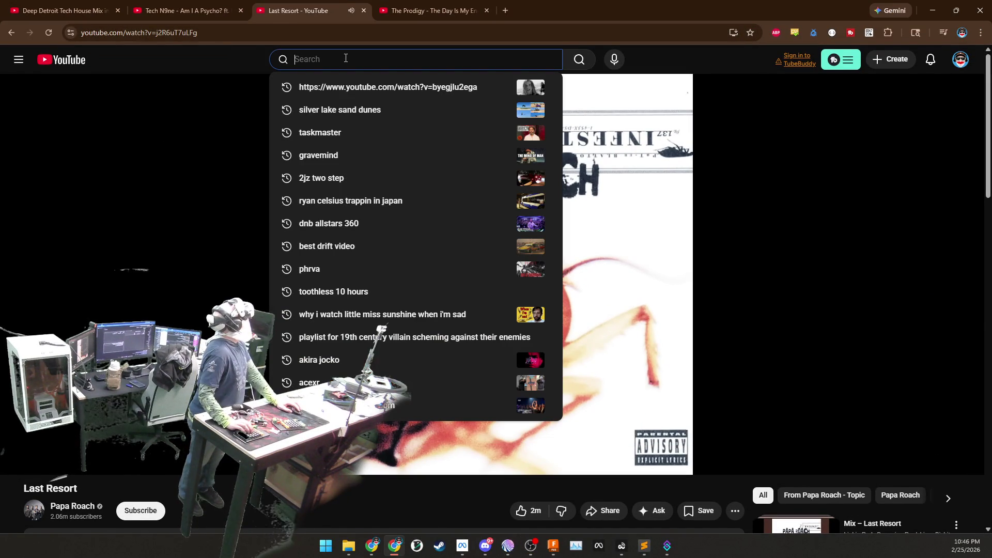
text(tooth)
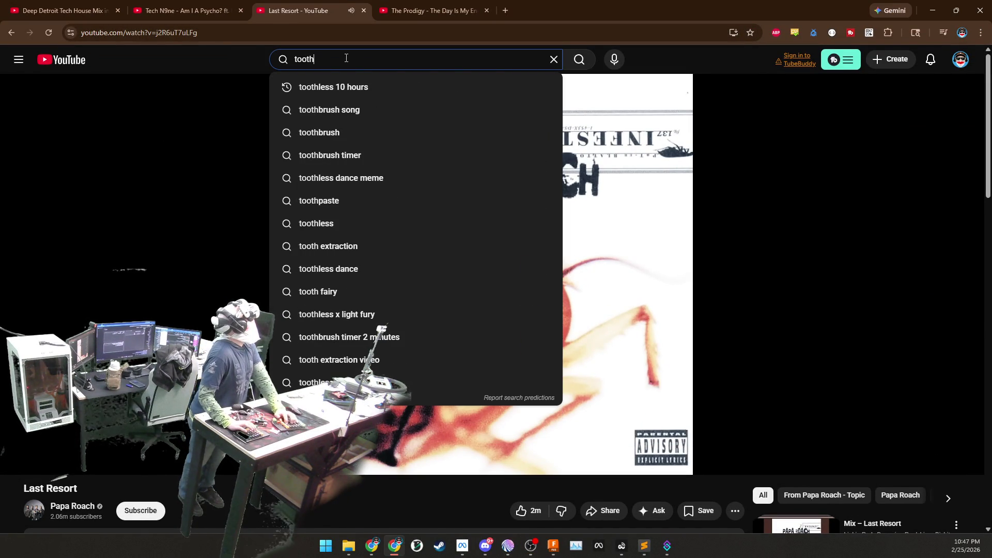
key(Down)
key(Return)
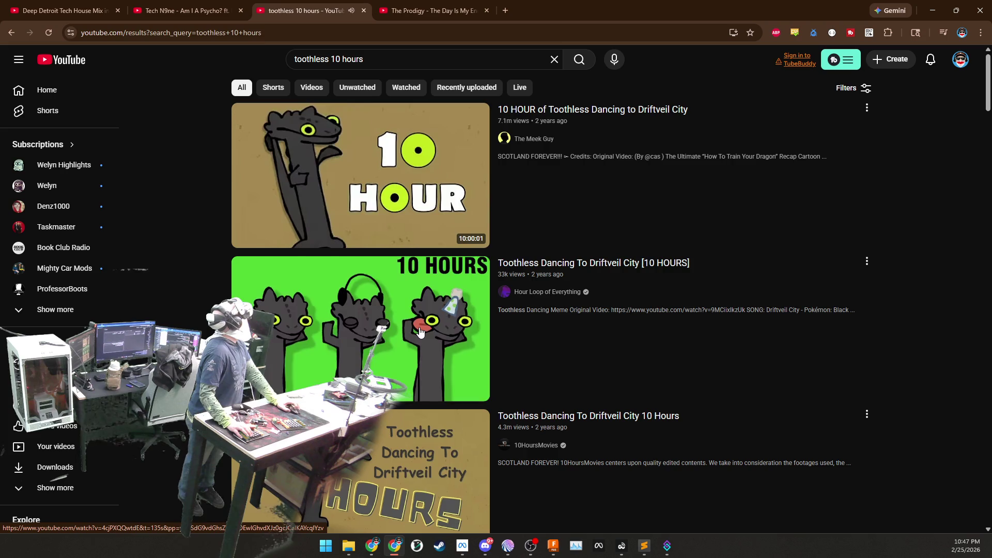
click(420, 326)
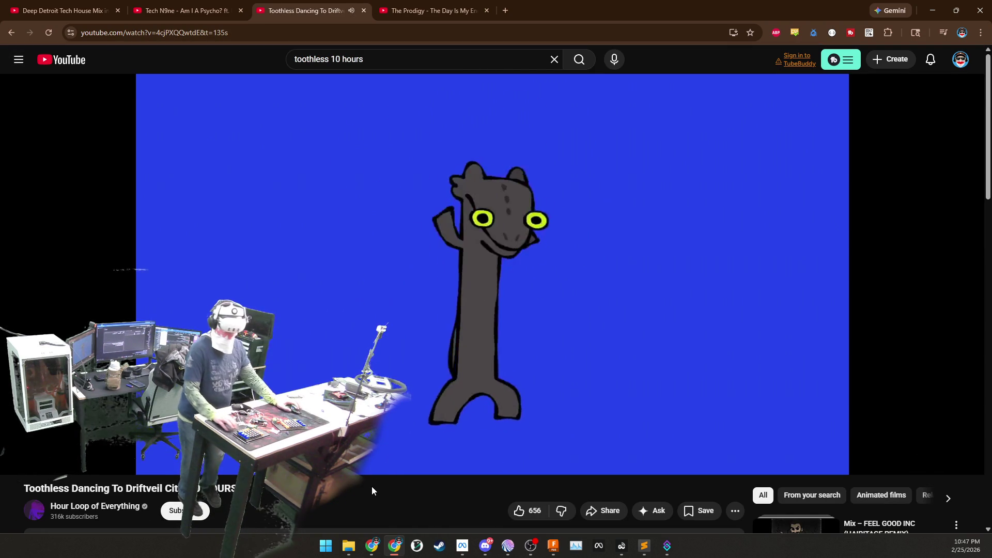
click(963, 461)
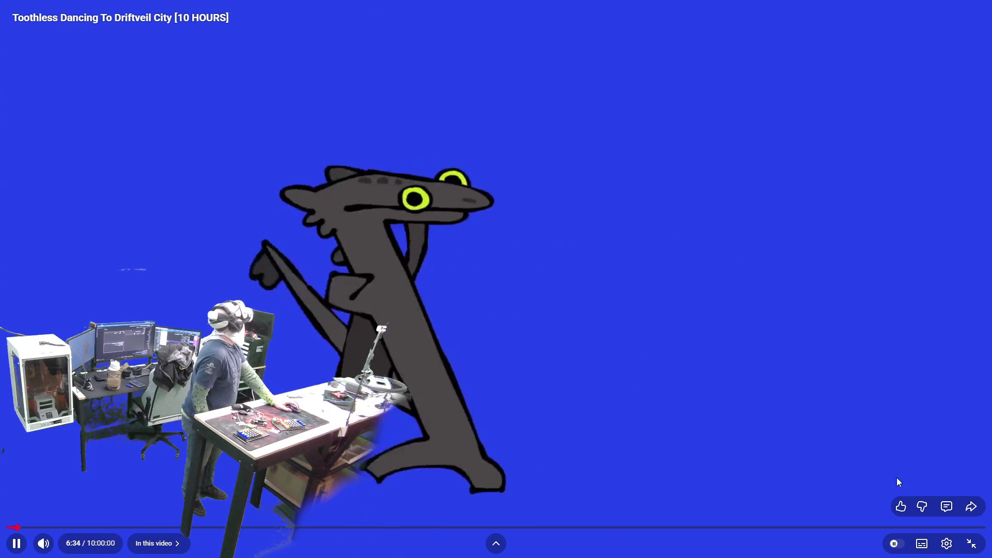
Step: Close the Toothless video tab and play The Prodigy video full screen
click(972, 544)
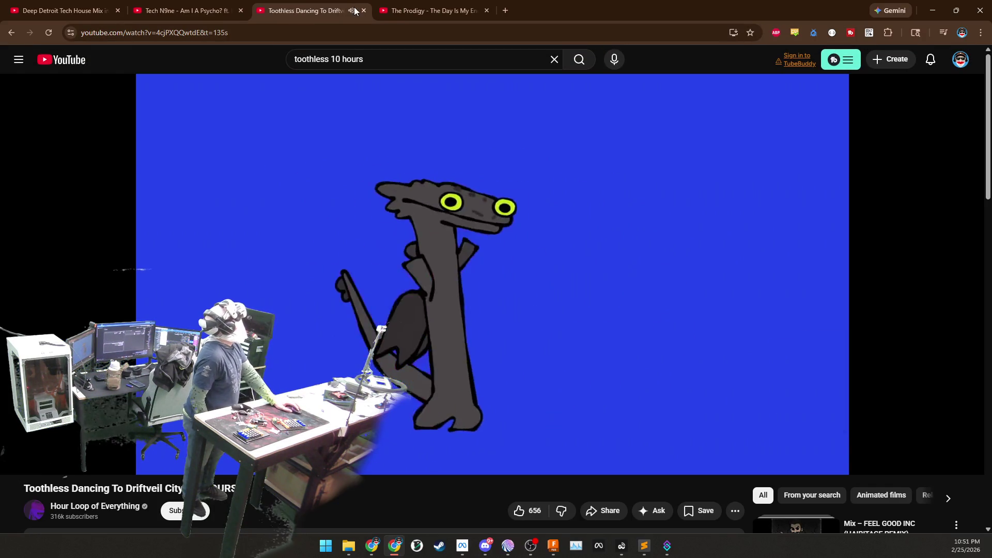
click(365, 14)
click(666, 380)
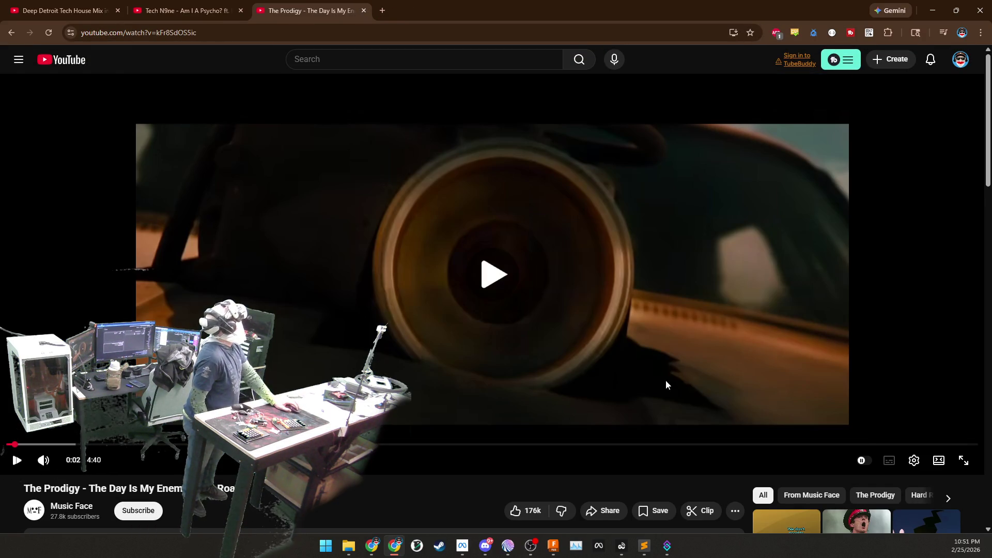
click(966, 463)
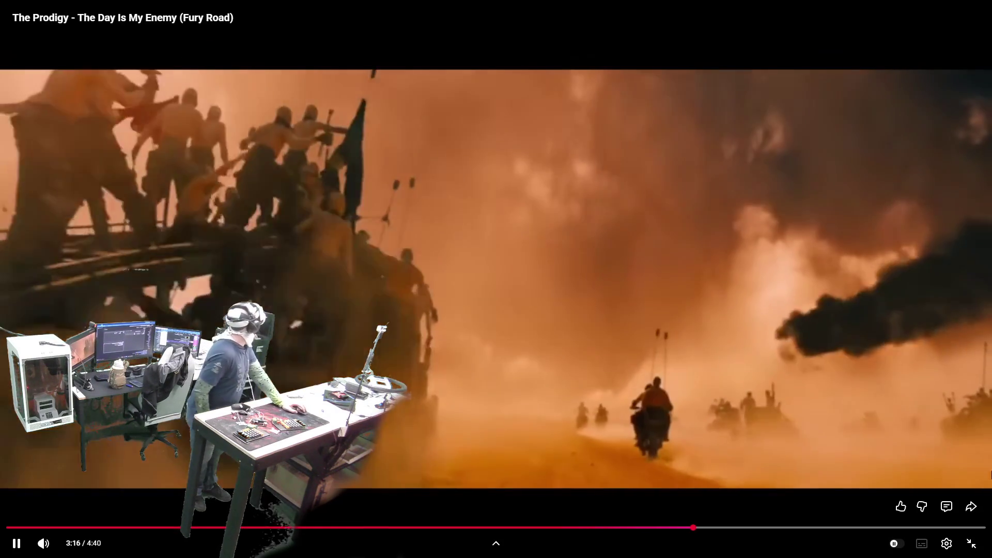
Step: Toggle the Prodigy video out of and back into full screen, then exit when it ends
click(971, 543)
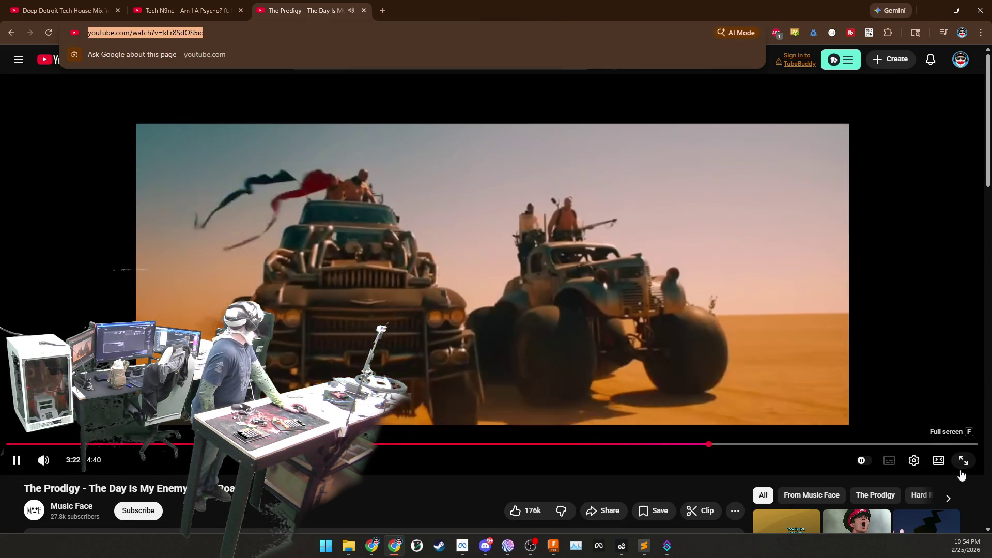
click(964, 461)
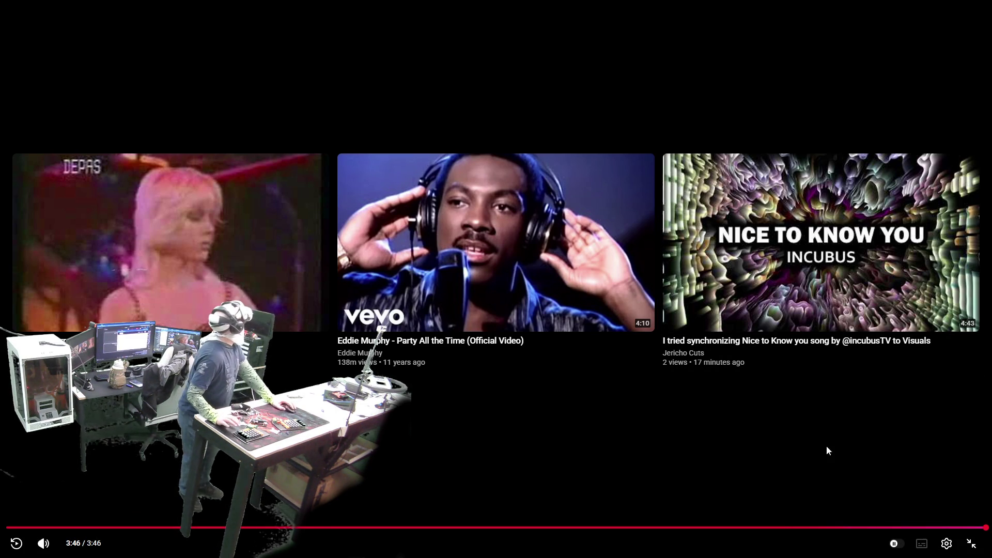
click(976, 546)
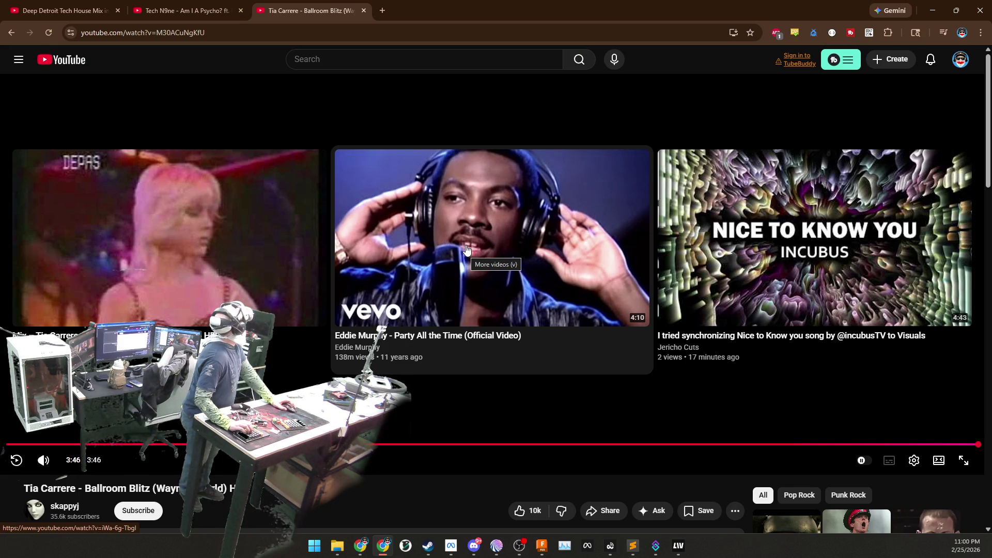
Step: Load the pasted Jesse Stewart Marauder mix URL in a new tab and watch it full screen
click(380, 10)
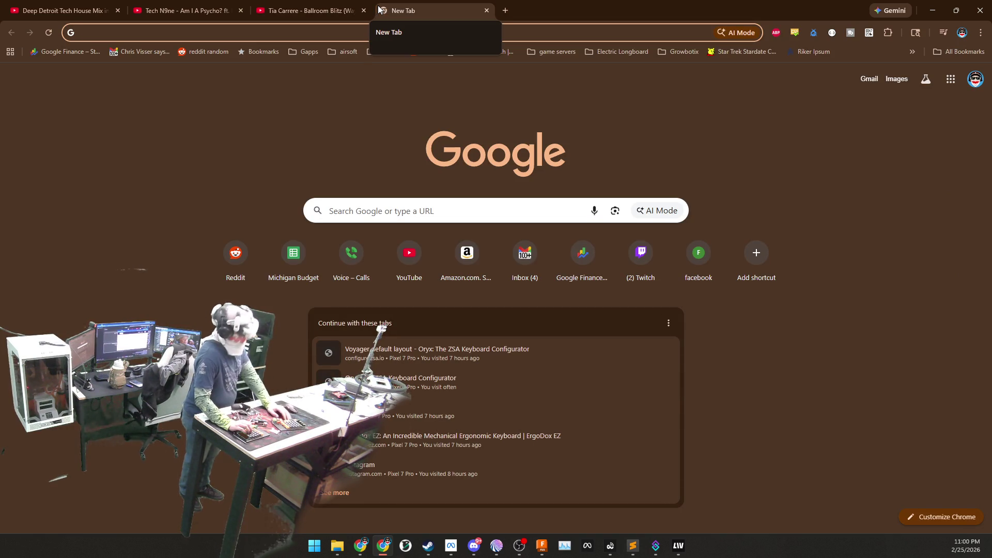
text(https://www.youtube.com/watch?v=xYG2f7LxxkM&list=RDxYG2f7LxxkM&start_radio=1&pp=oAcB)
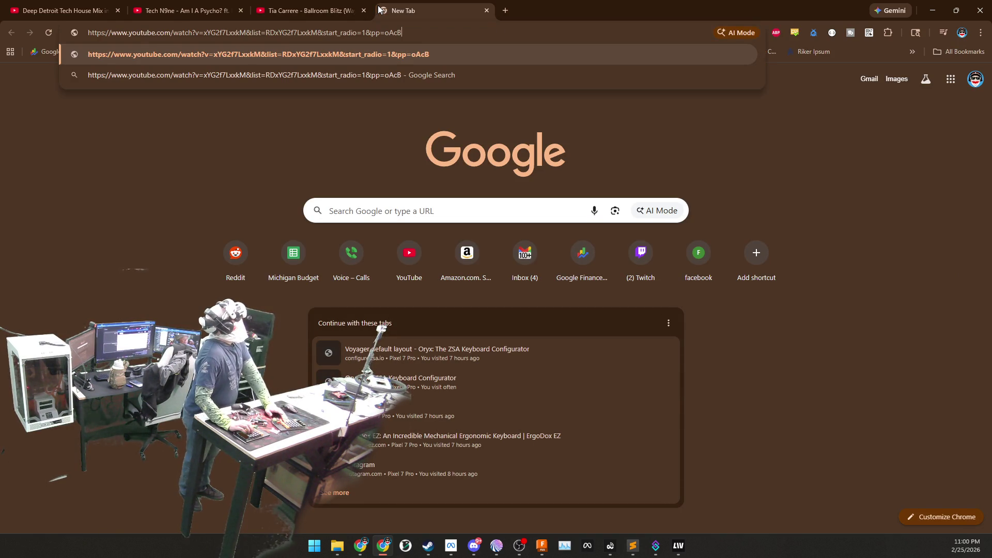
key(Return)
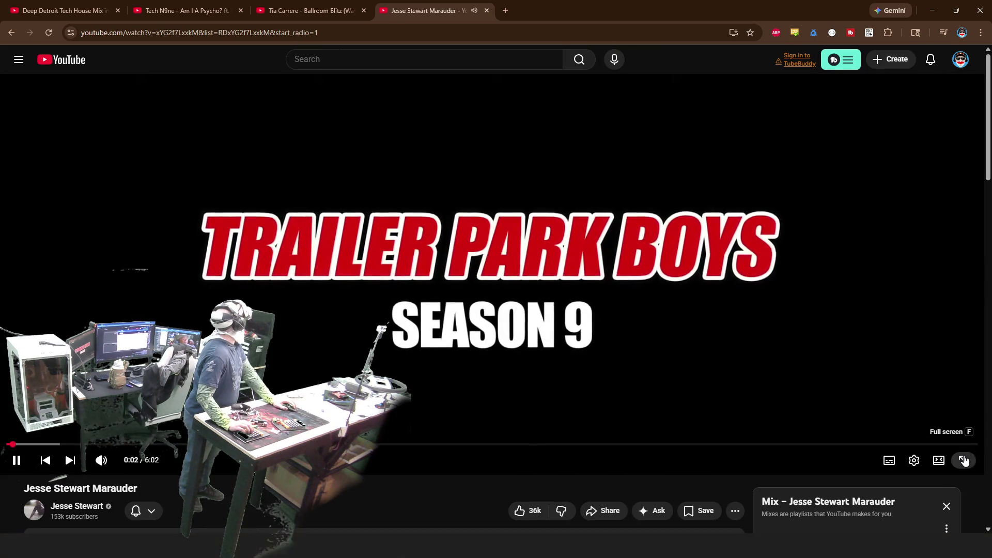
click(963, 460)
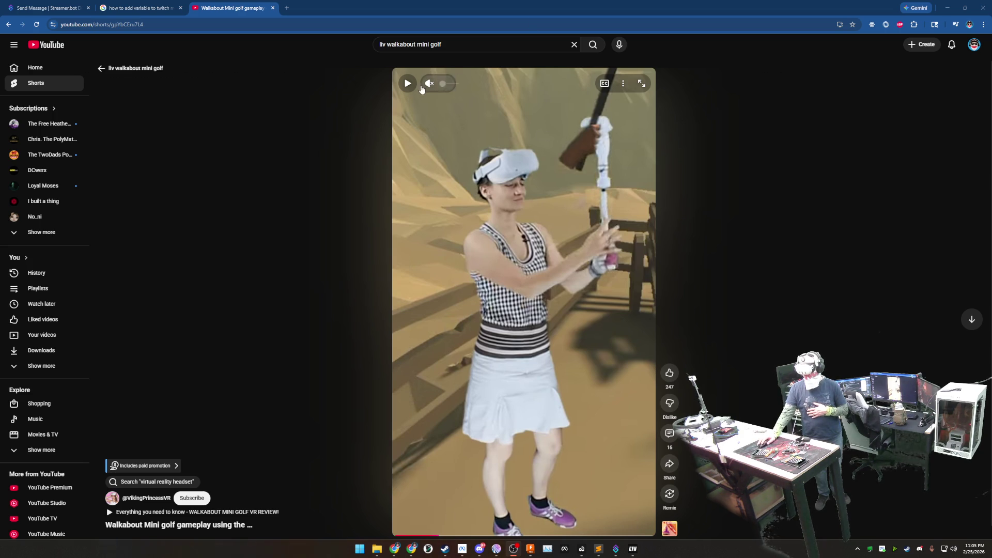
Step: Play the Walkabout Mini golf Short, then close its tab to return to the Google results
key(space)
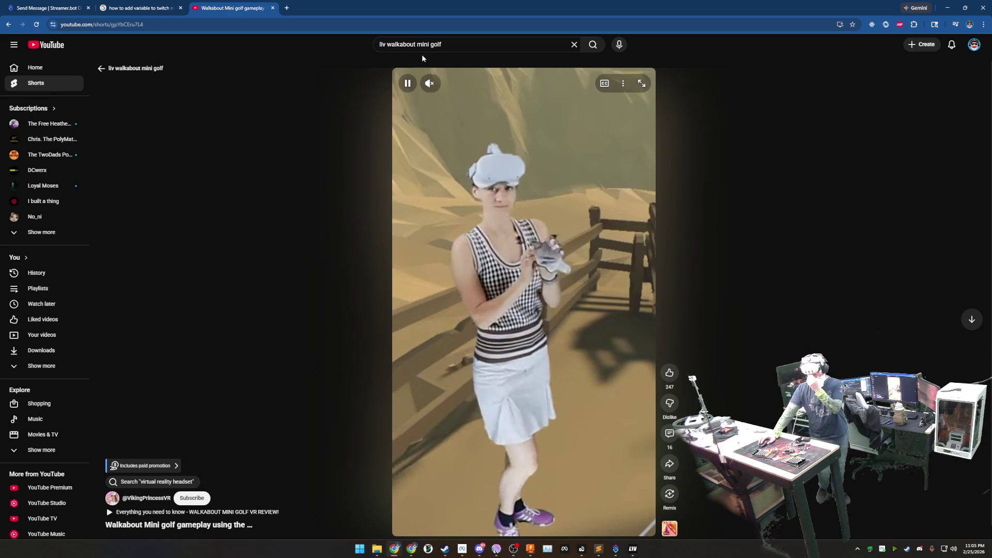
click(272, 8)
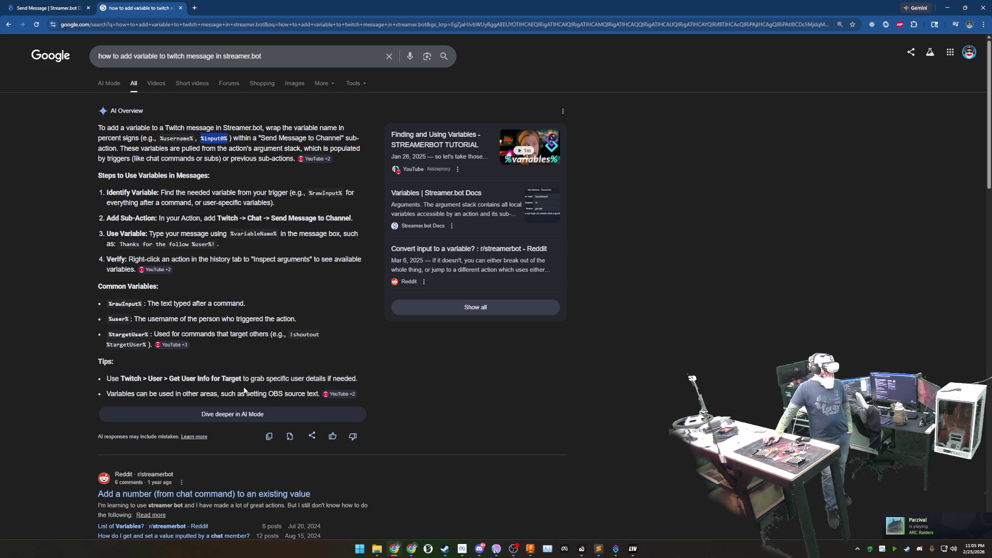
Step: Sort the Steam wishlist by Date Added so QuiVr, IRON GUARD and cyubeVR come first
click(446, 549)
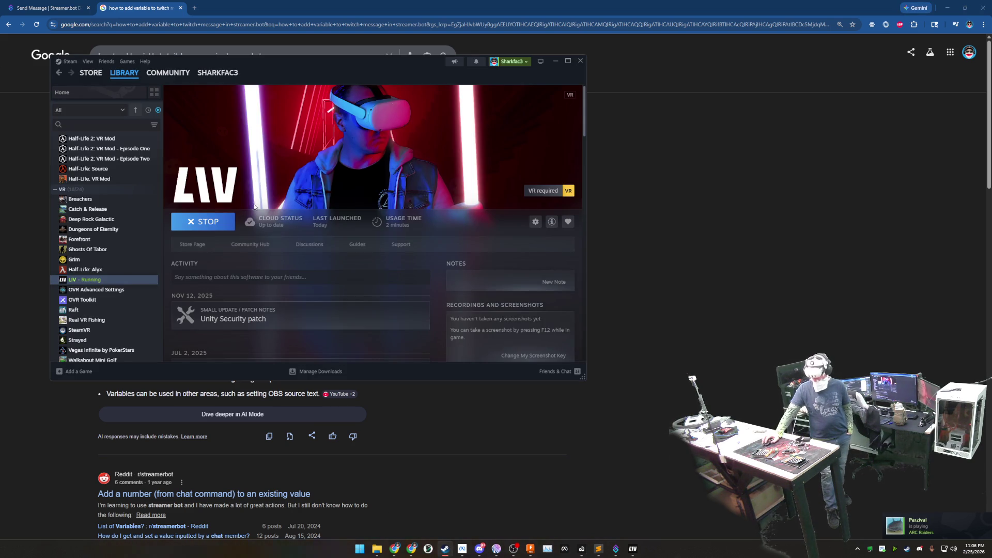
mouse_move(91, 72)
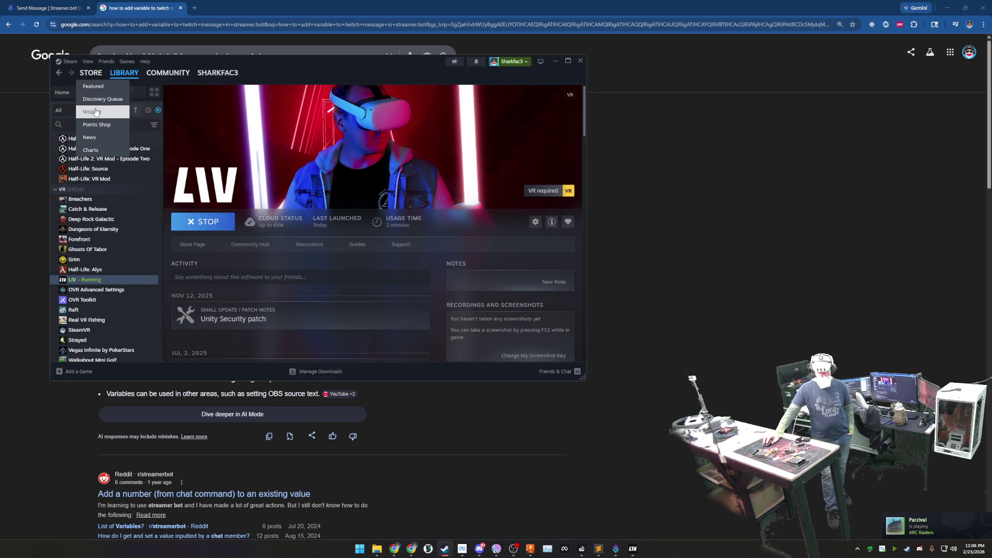
click(92, 111)
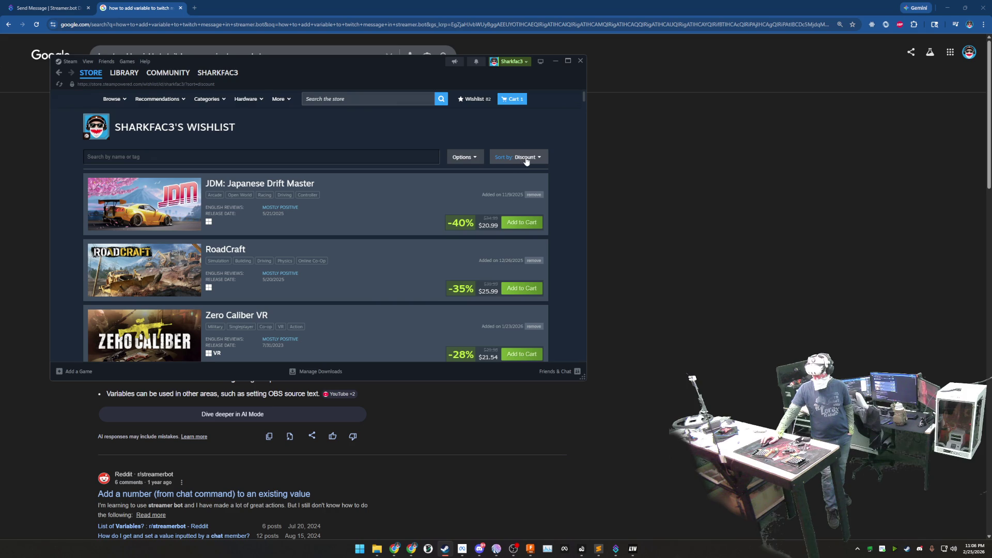
click(527, 159)
click(519, 182)
click(527, 158)
click(535, 200)
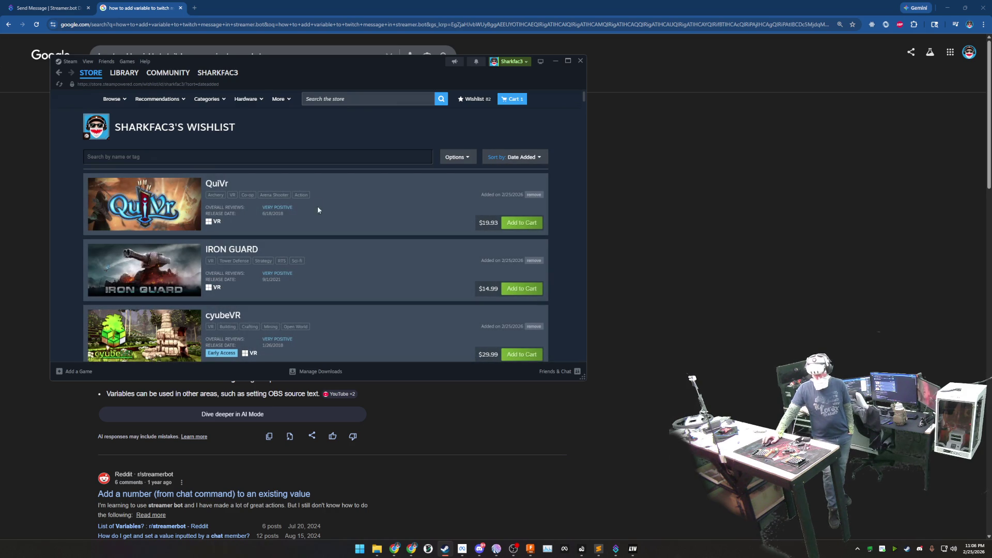
mouse_move(144, 204)
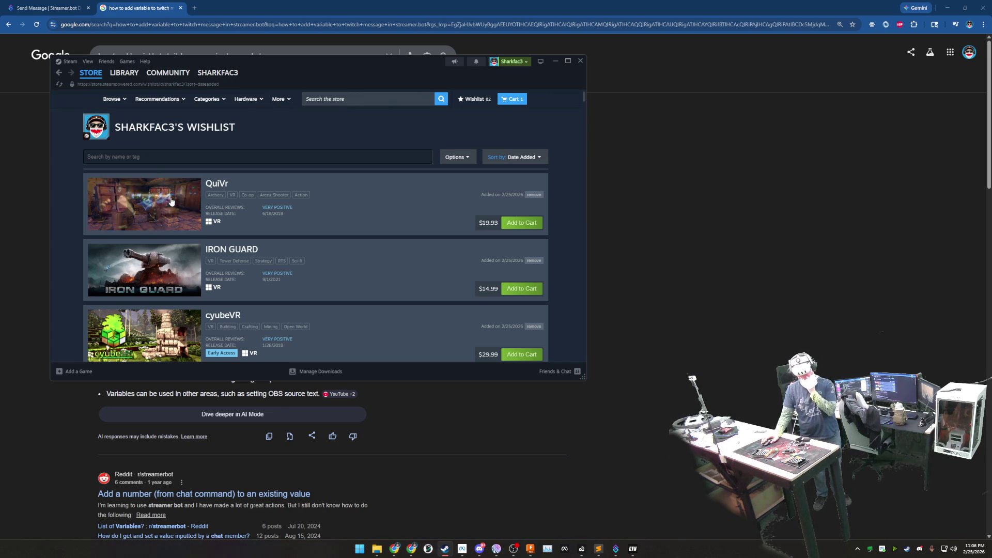
scroll(170, 200, down, 1)
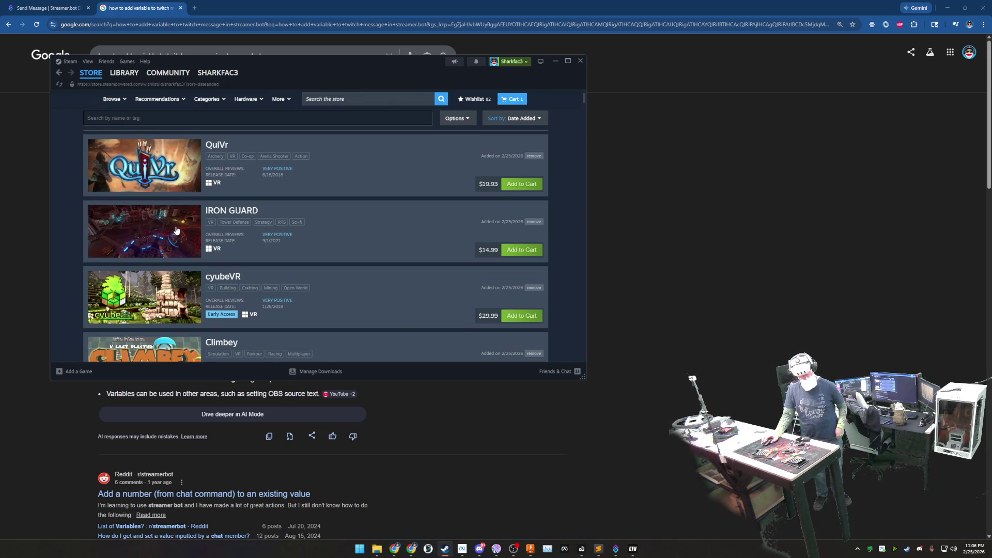
mouse_move(145, 231)
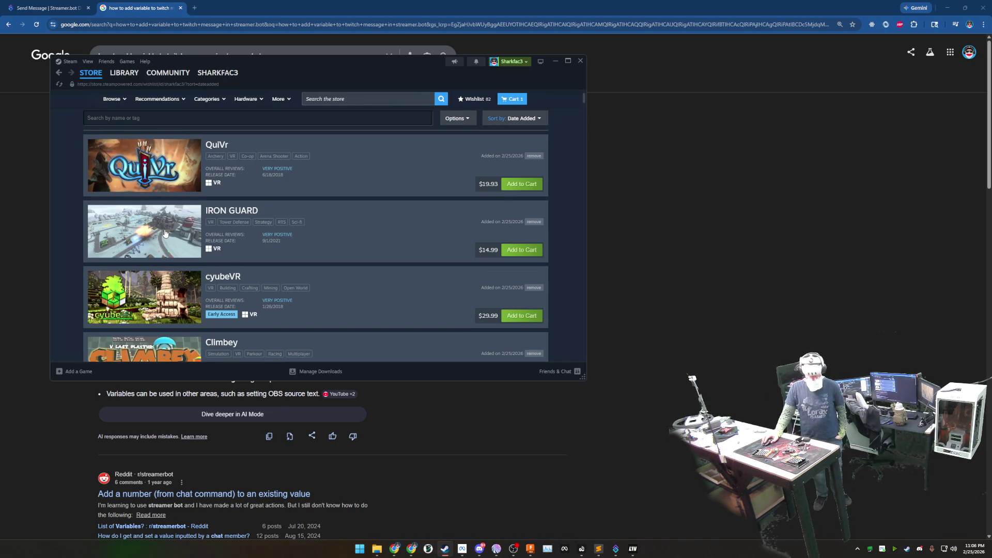
scroll(166, 233, down, 2)
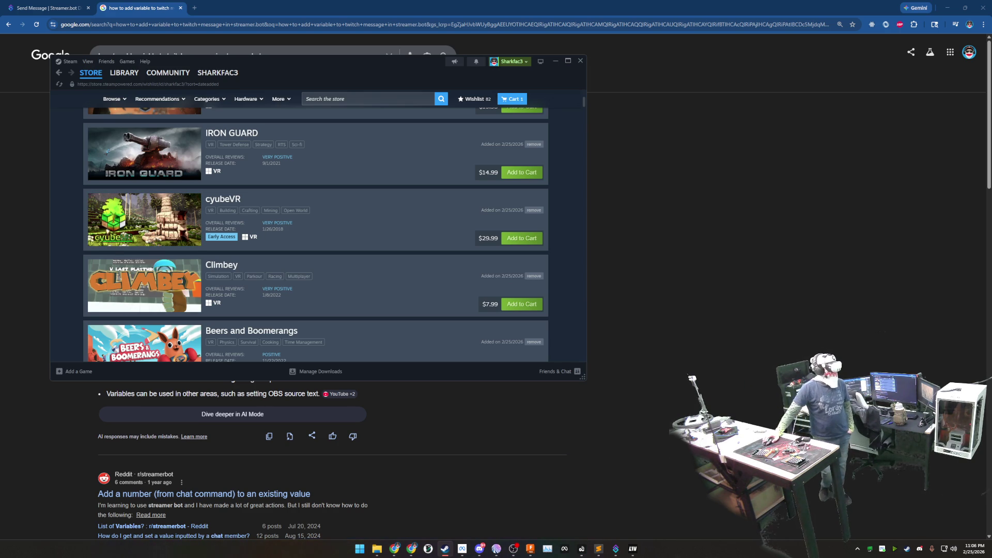
scroll(319, 214, down, 2)
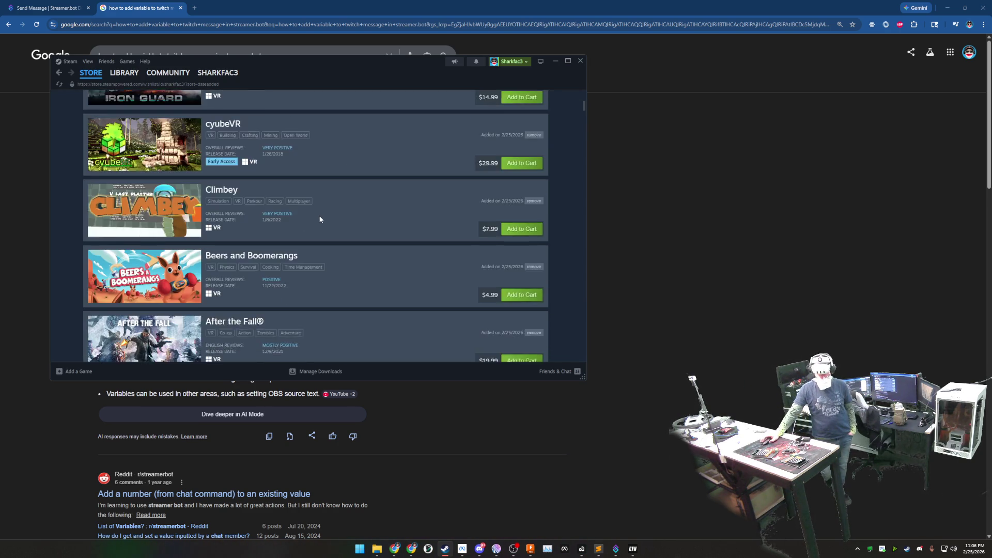
scroll(319, 215, down, 2)
scroll(319, 214, down, 1)
scroll(320, 213, down, 1)
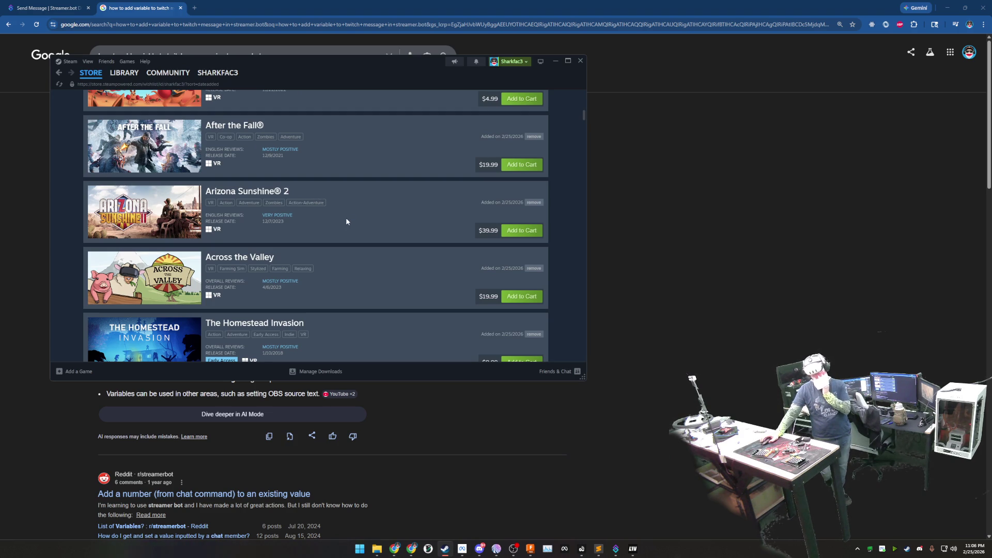
scroll(346, 204, up, 4)
scroll(344, 203, up, 4)
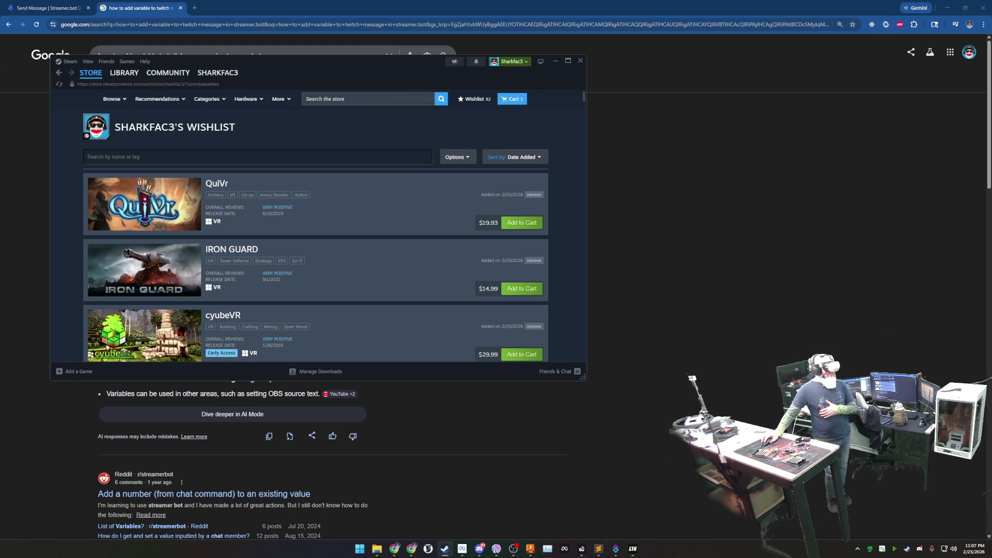
Step: Find What The Dub?! in the store and expand its full description and remote play notes
click(338, 98)
text(what)
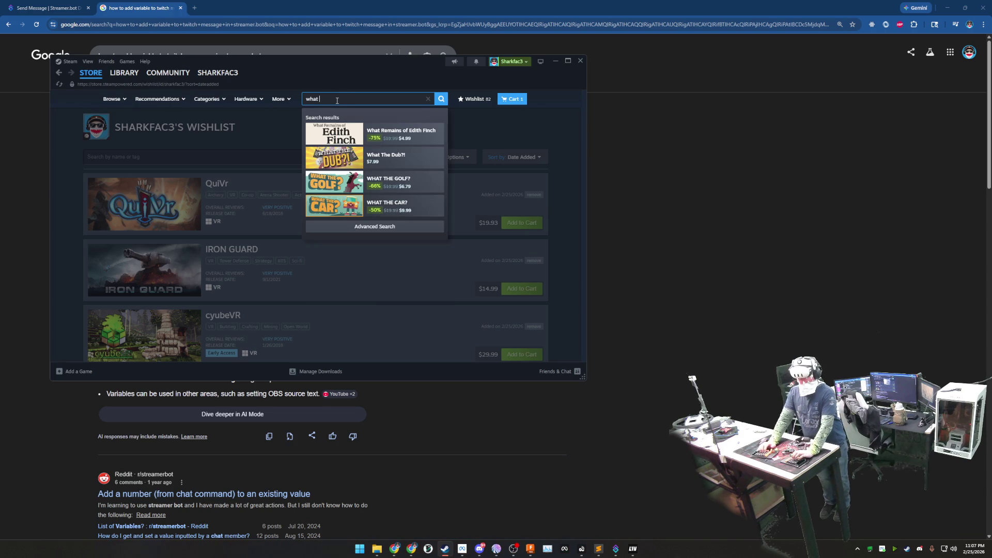
text(the dub)
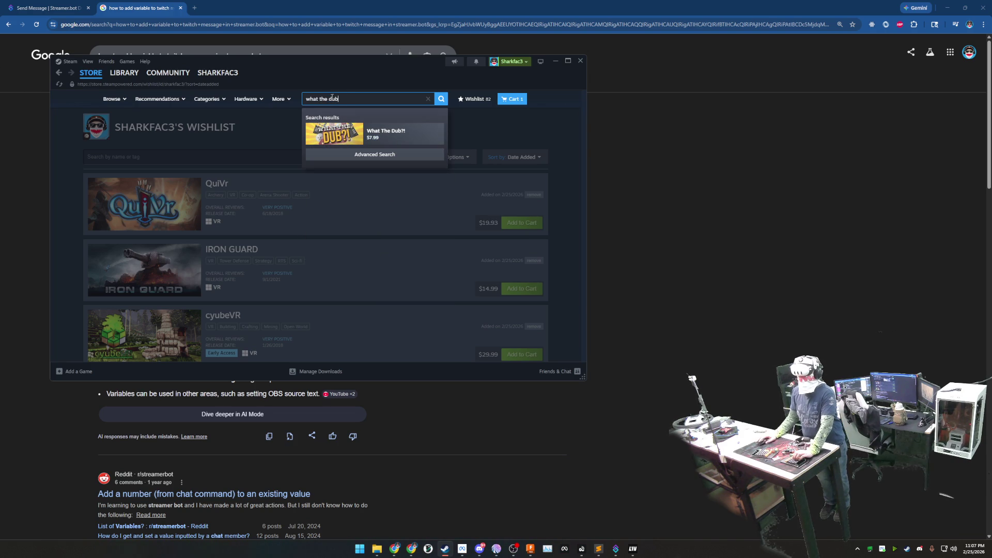
click(388, 133)
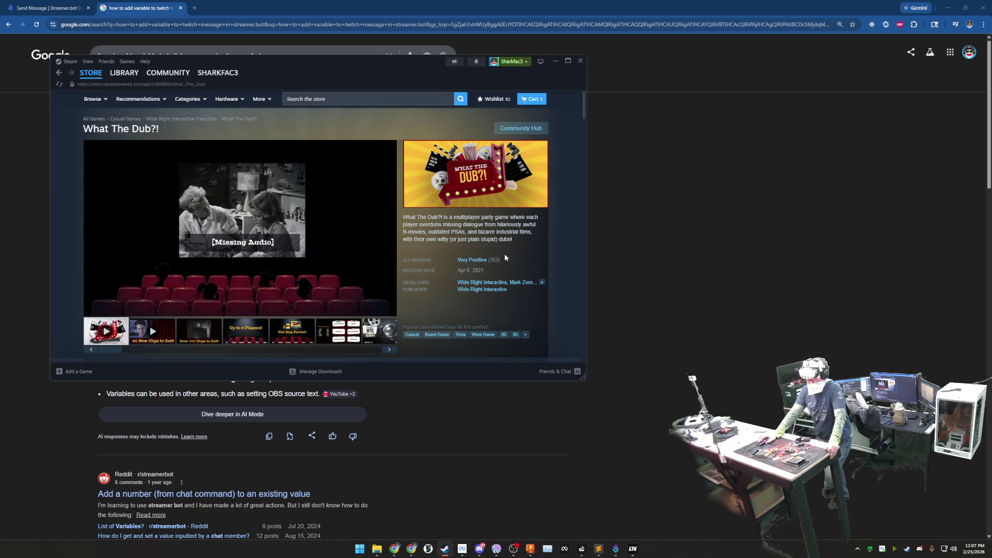
scroll(567, 242, down, 3)
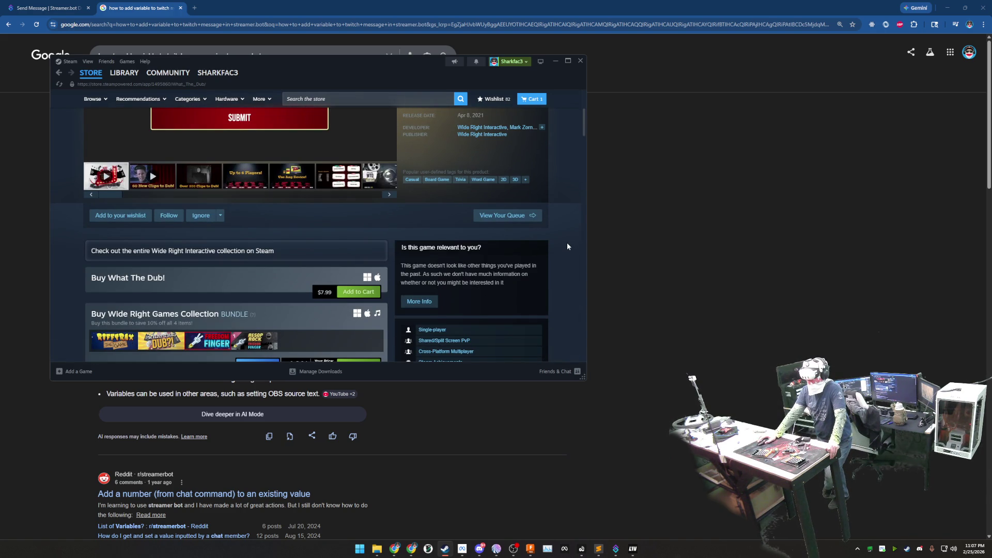
scroll(567, 243, down, 2)
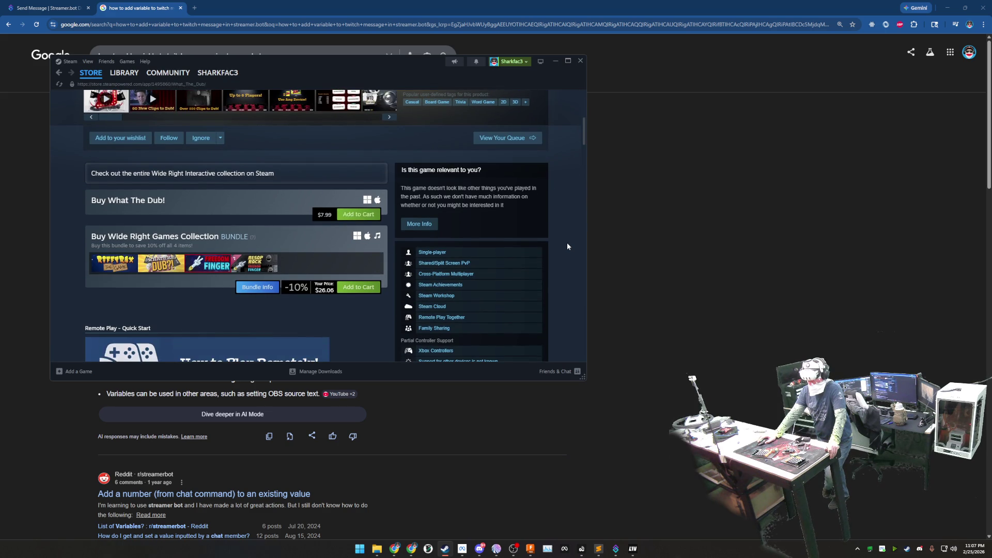
scroll(566, 243, down, 3)
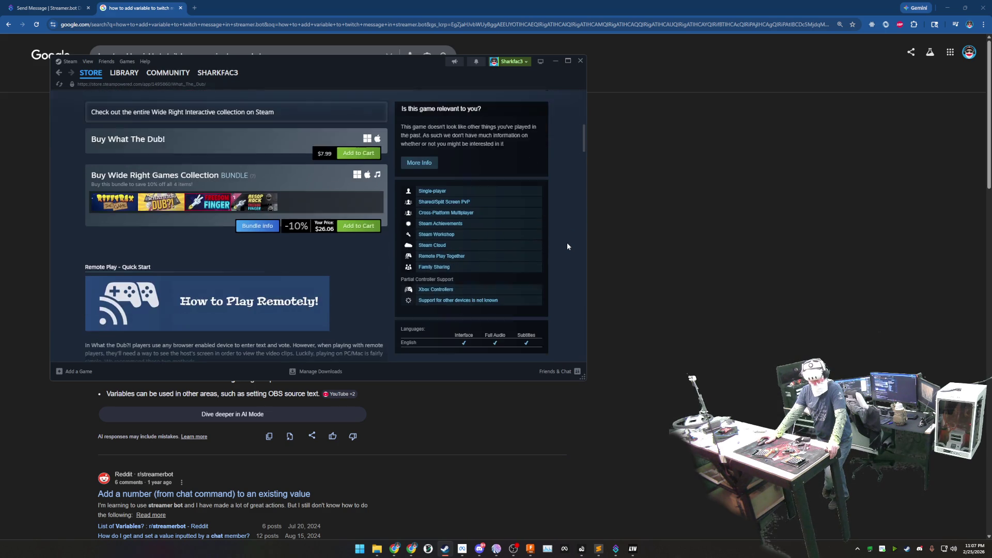
scroll(567, 243, down, 3)
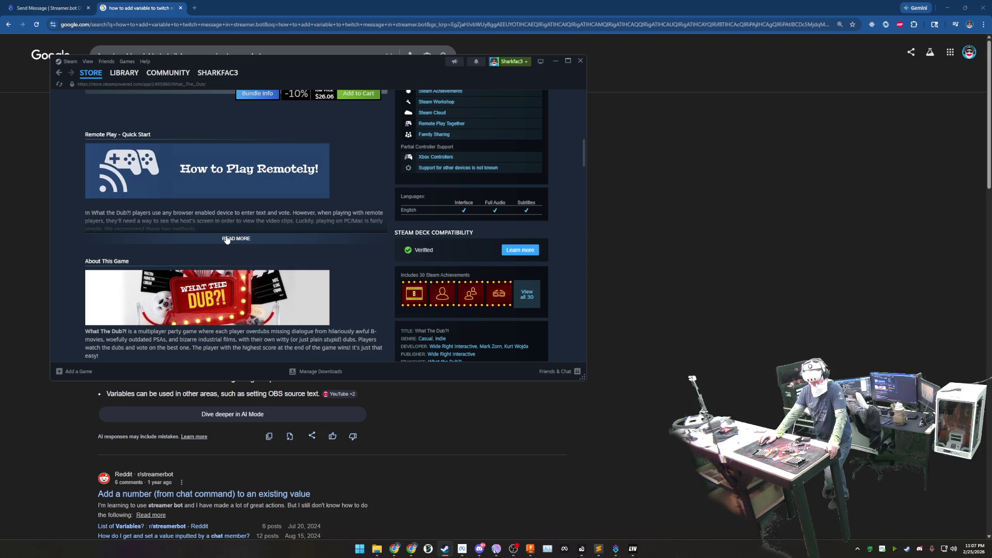
click(226, 239)
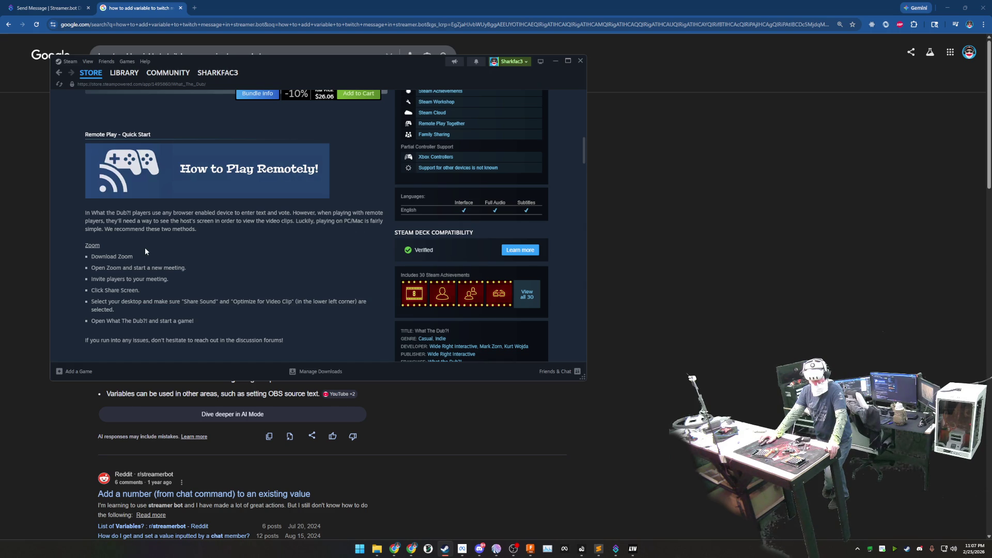
scroll(145, 248, down, 1)
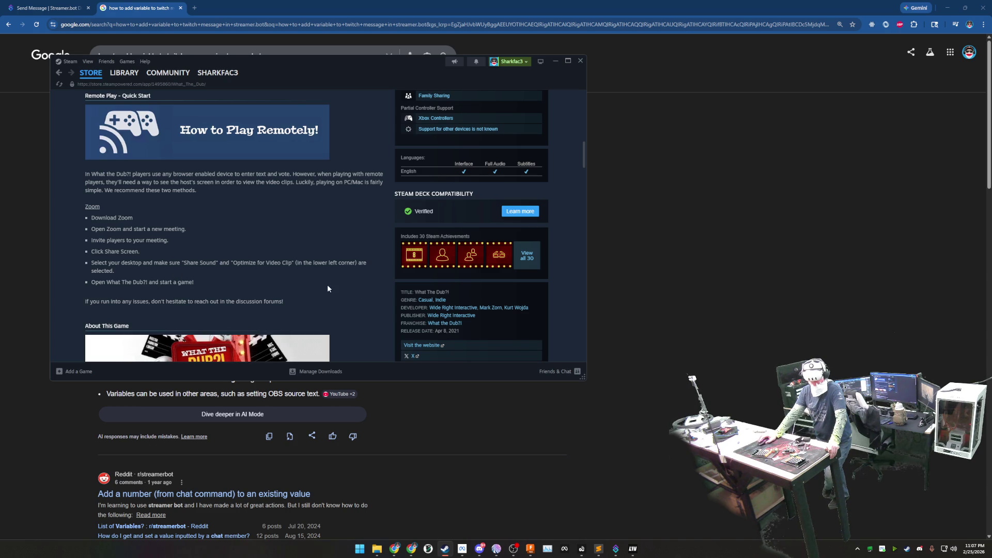
scroll(347, 285, down, 3)
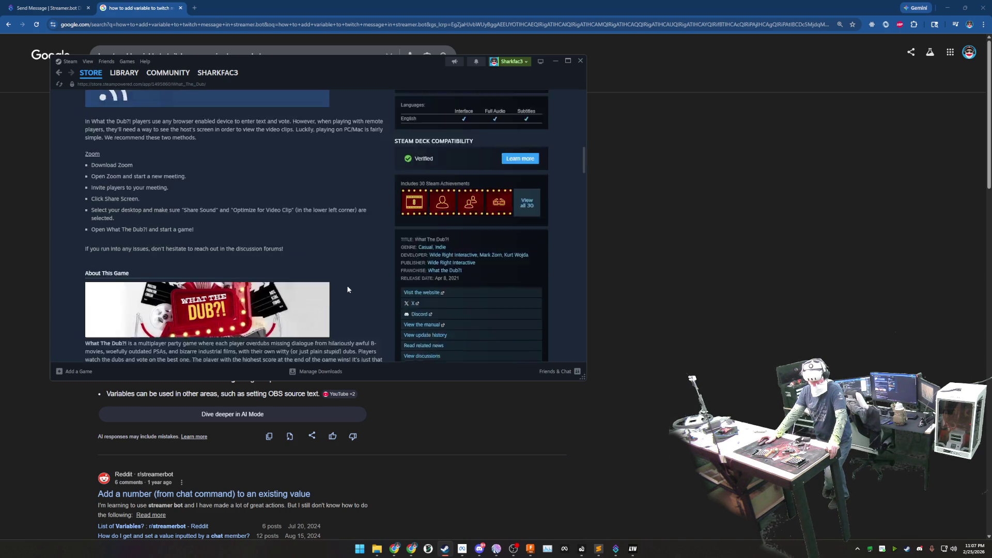
scroll(347, 285, down, 3)
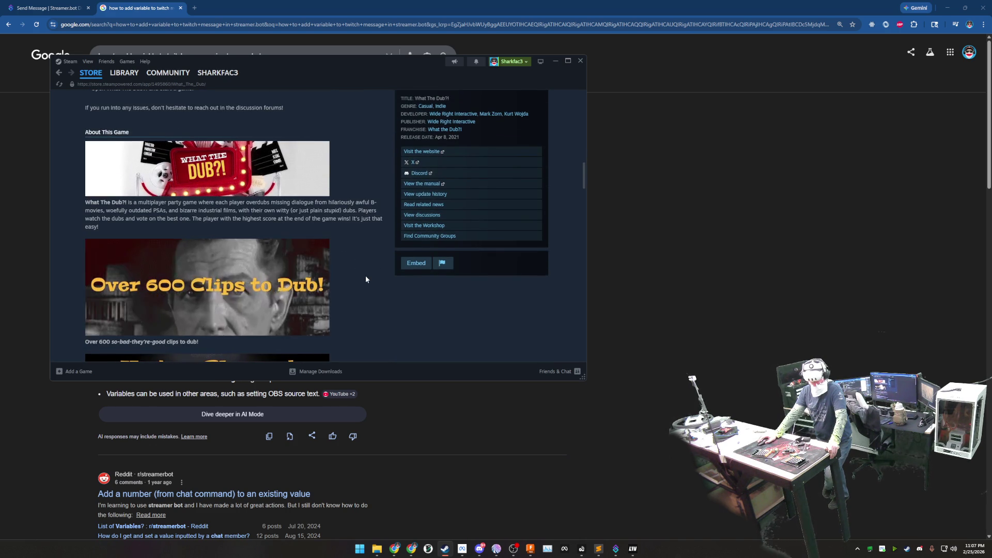
scroll(366, 275, down, 2)
scroll(365, 275, down, 1)
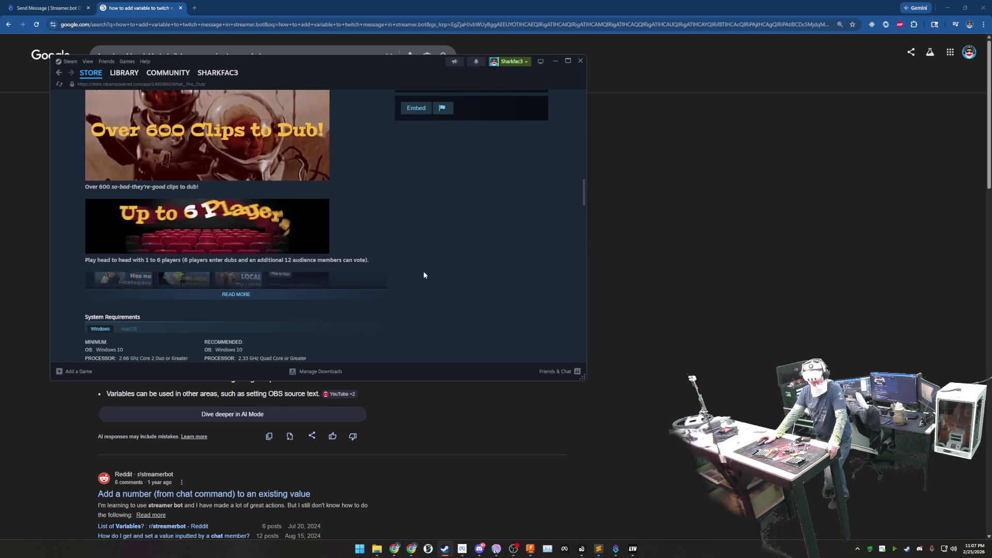
click(289, 296)
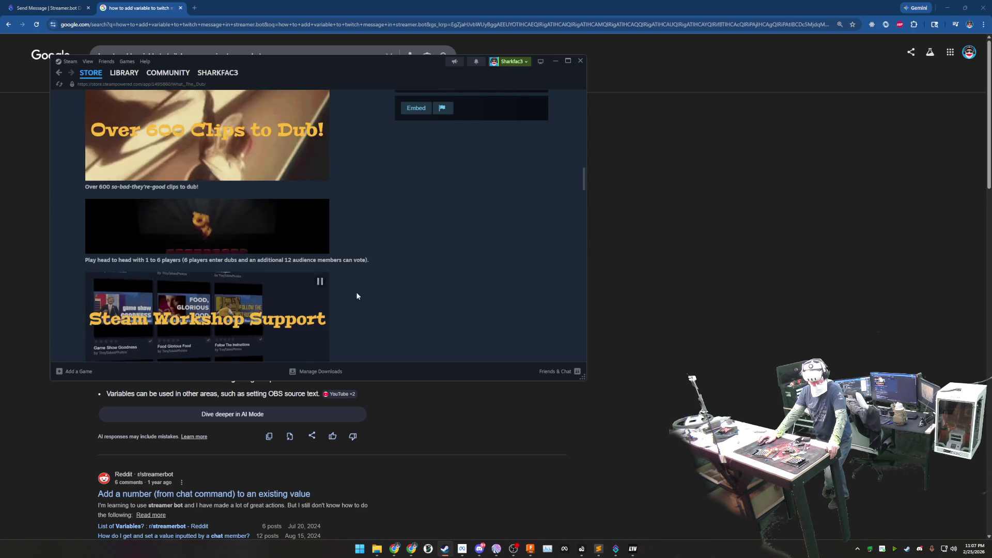
scroll(424, 295, down, 3)
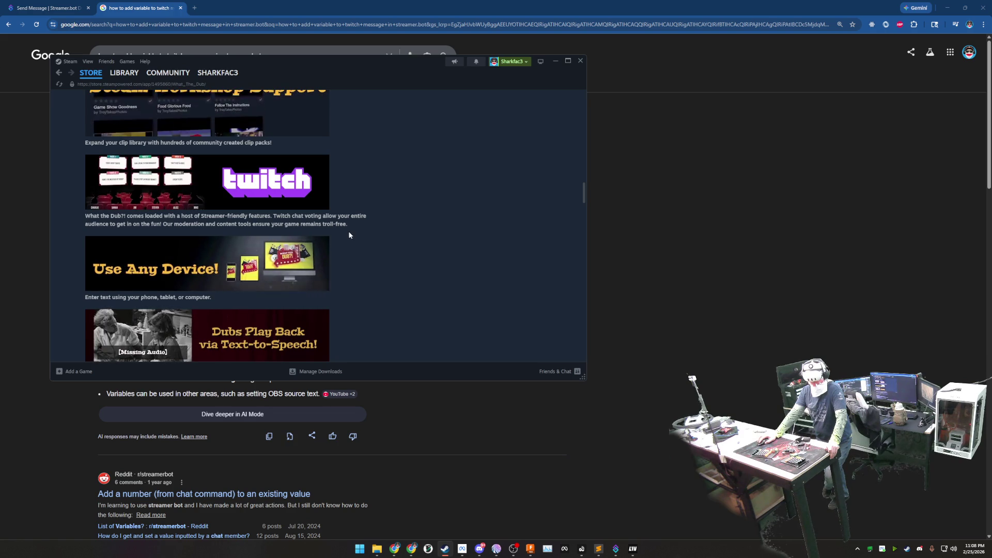
drag(348, 225, 85, 216)
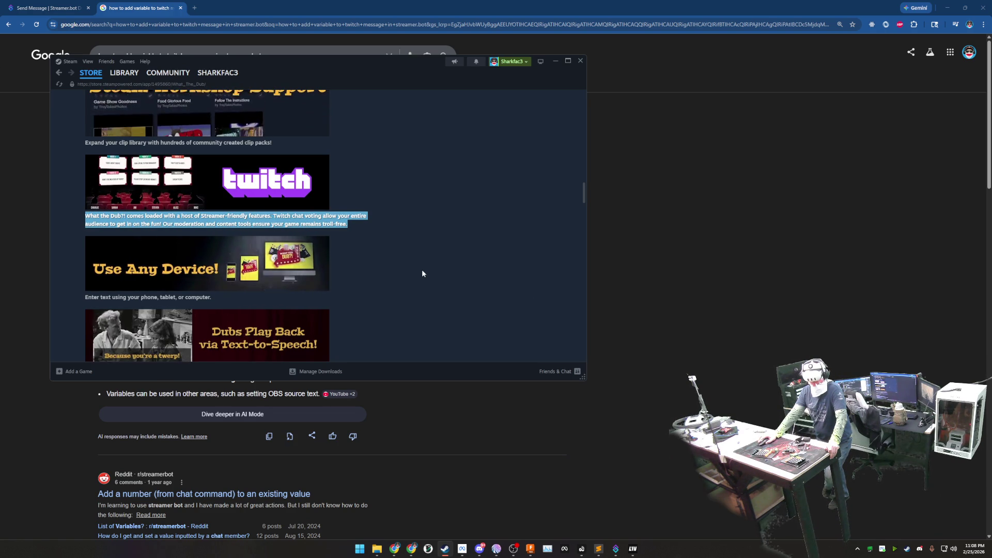
drag(349, 224, 166, 224)
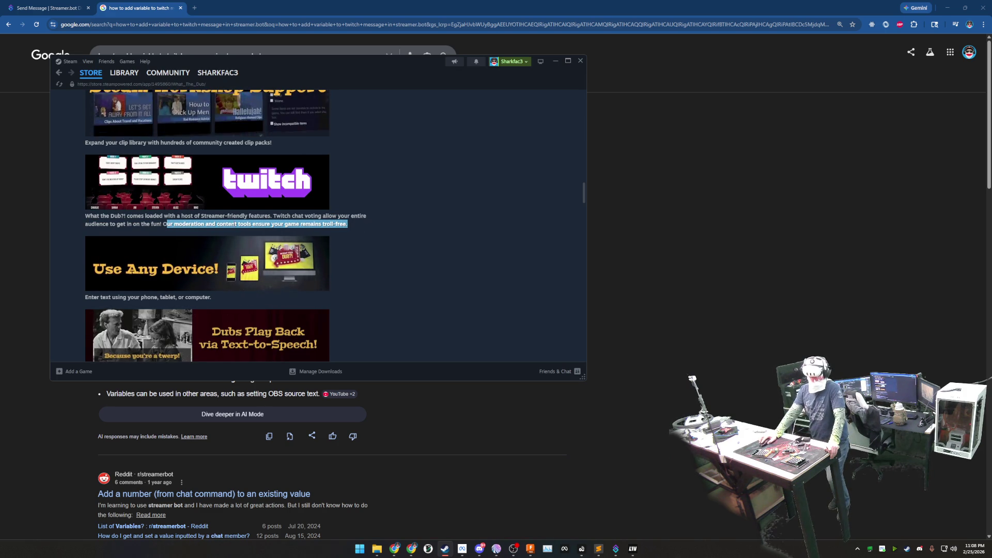
click(352, 224)
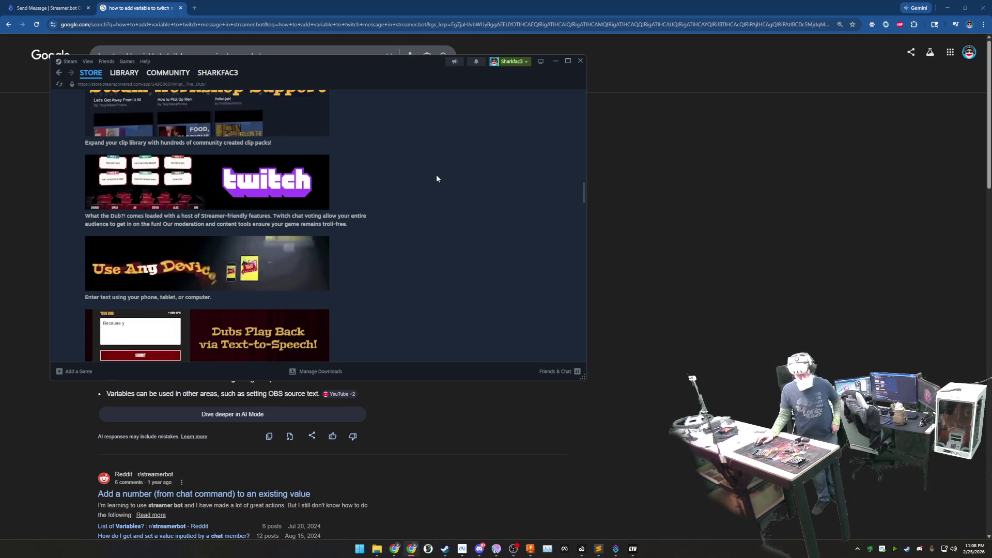
scroll(439, 173, up, 5)
scroll(447, 170, up, 5)
scroll(447, 170, up, 5)
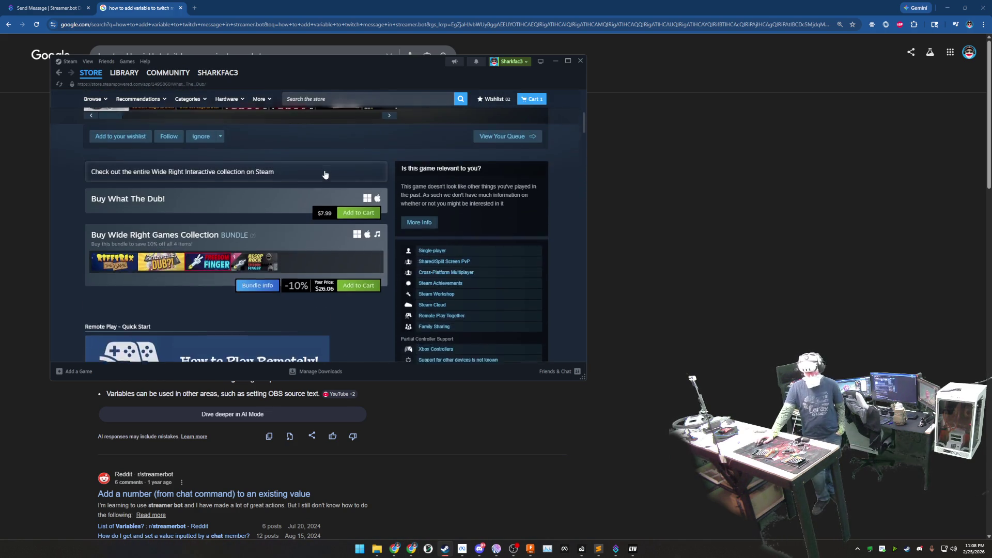
scroll(323, 167, up, 5)
scroll(254, 235, down, 5)
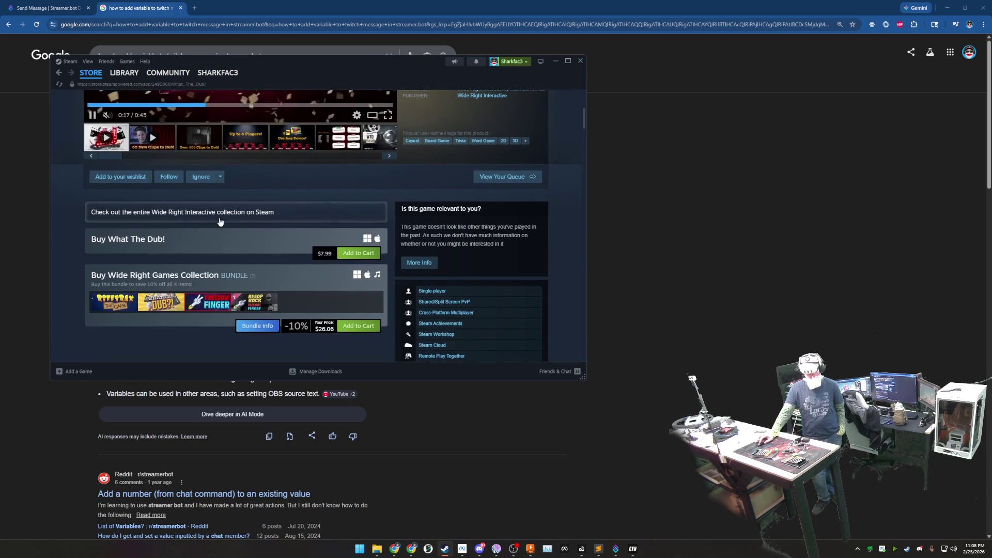
Step: Add What The Dub?! to the wishlist, bringing the count to 83
click(120, 177)
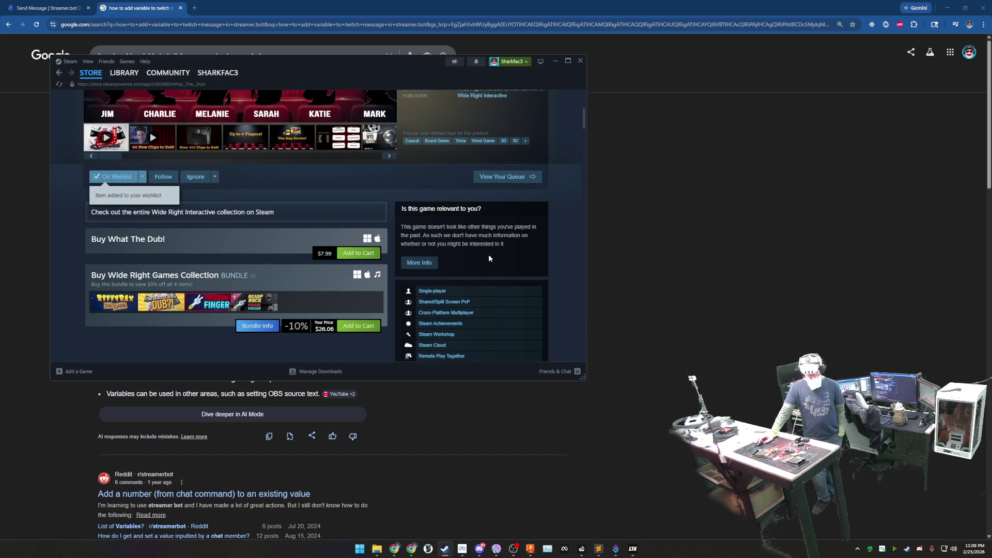
scroll(488, 254, down, 5)
scroll(484, 252, down, 5)
scroll(484, 252, down, 4)
scroll(485, 252, down, 4)
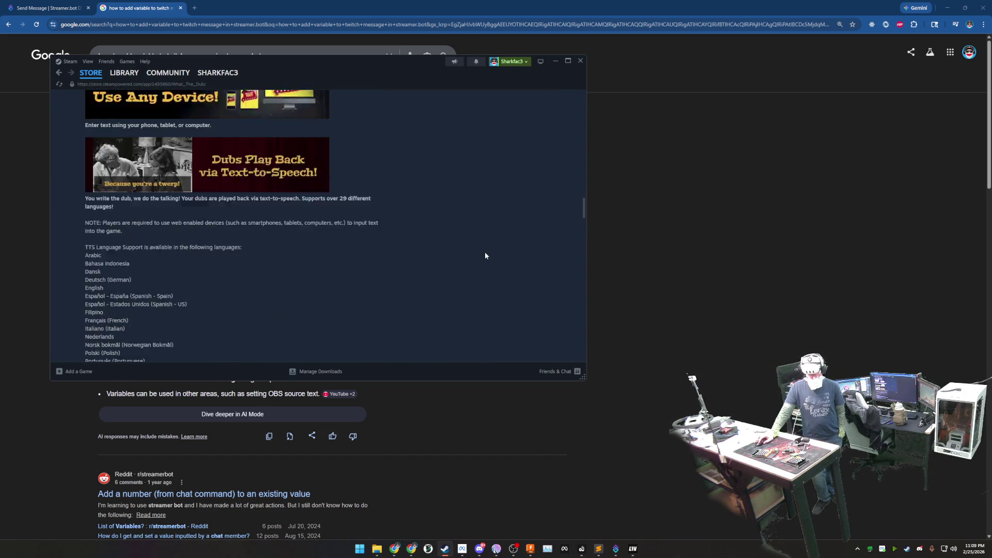
scroll(484, 252, down, 3)
scroll(484, 250, down, 3)
scroll(484, 250, up, 4)
scroll(485, 249, up, 3)
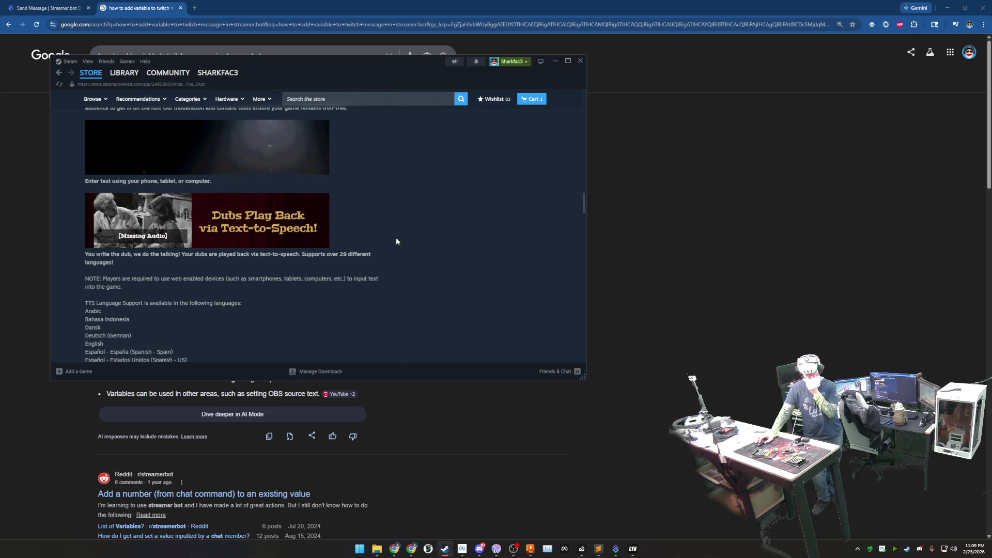
scroll(405, 236, up, 2)
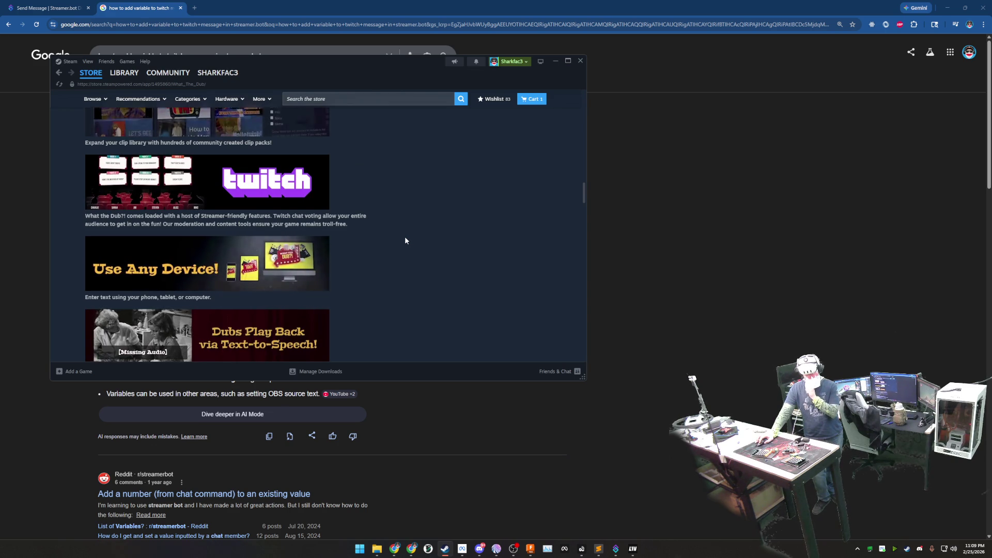
scroll(406, 240, up, 3)
scroll(406, 240, up, 4)
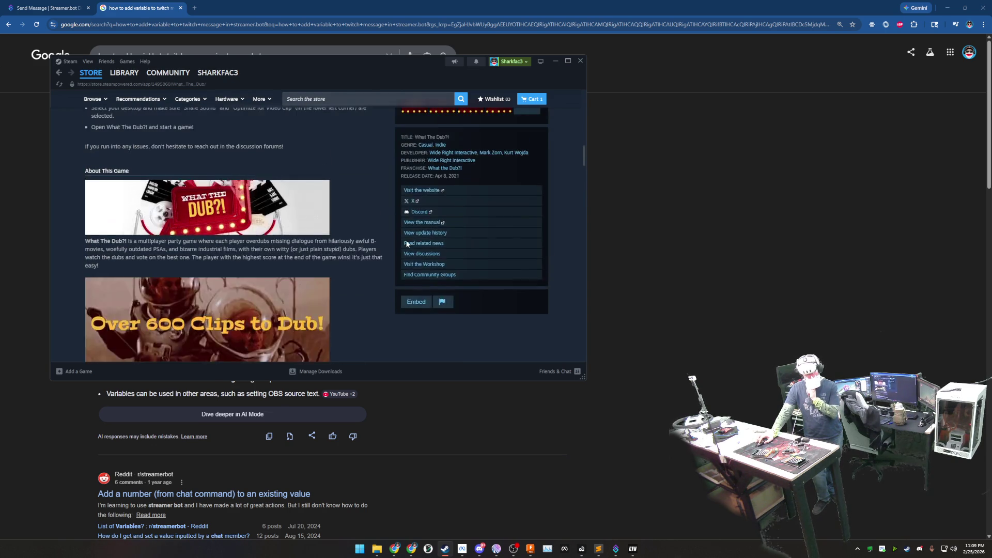
scroll(405, 240, up, 4)
scroll(372, 225, up, 4)
scroll(325, 202, up, 2)
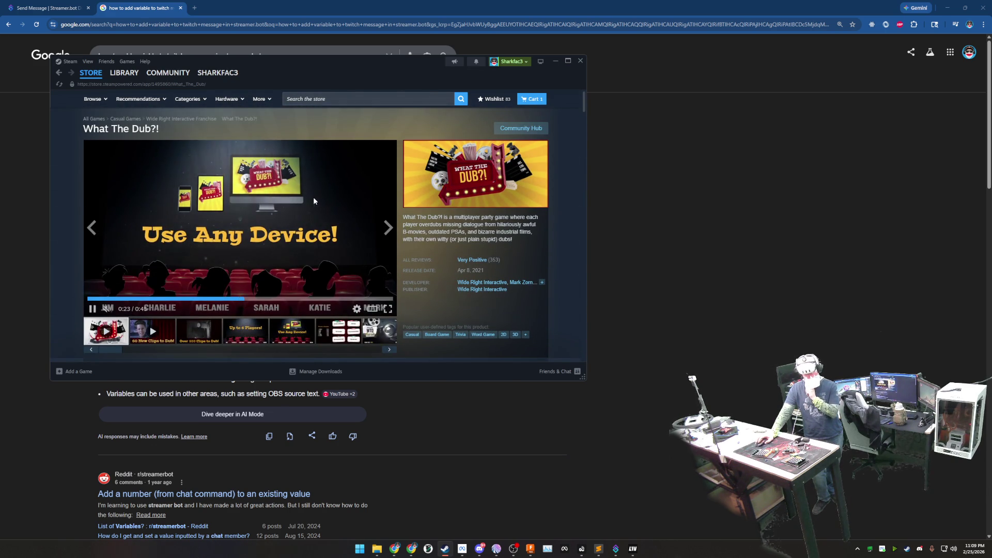
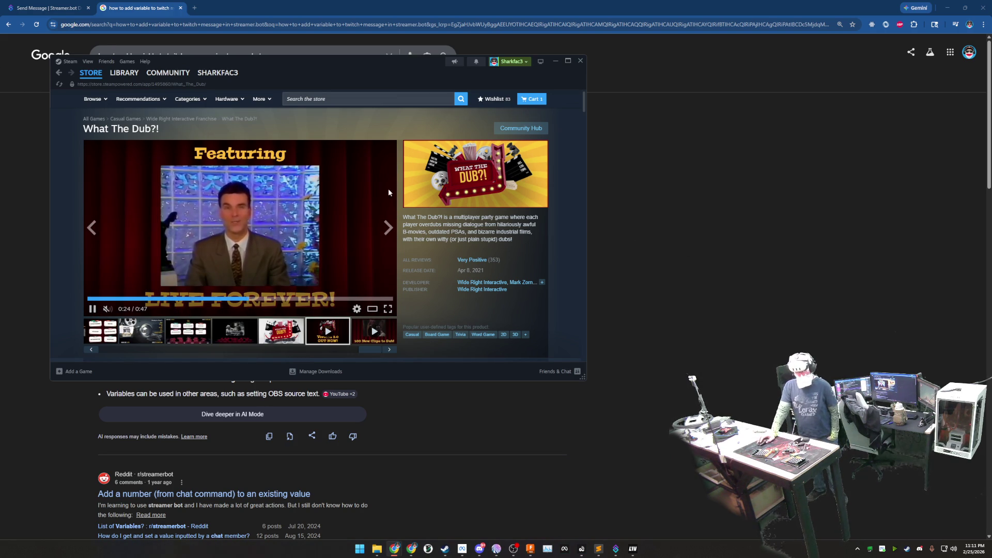
scroll(425, 235, down, 3)
scroll(425, 236, up, 3)
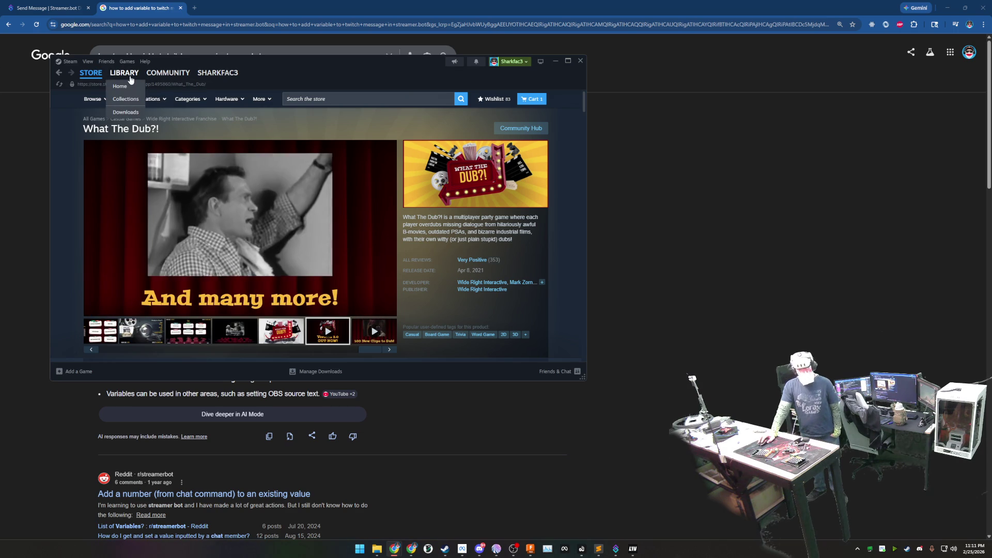
mouse_move(124, 72)
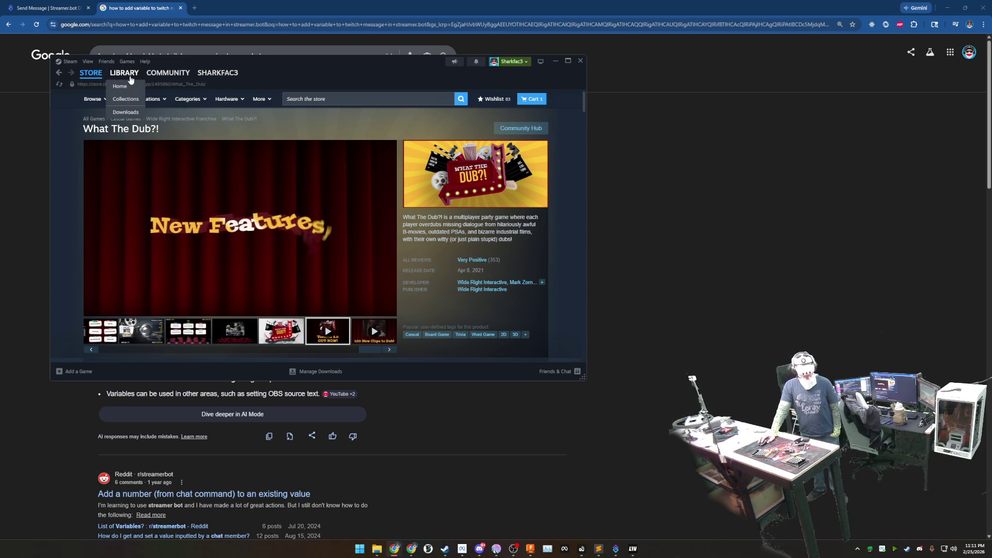
Step: Move the Steam store window down and to the right over the Chrome window
mouse_move(215, 61)
mouse_down()
mouse_move(233, 112)
mouse_move(278, 113)
mouse_up()
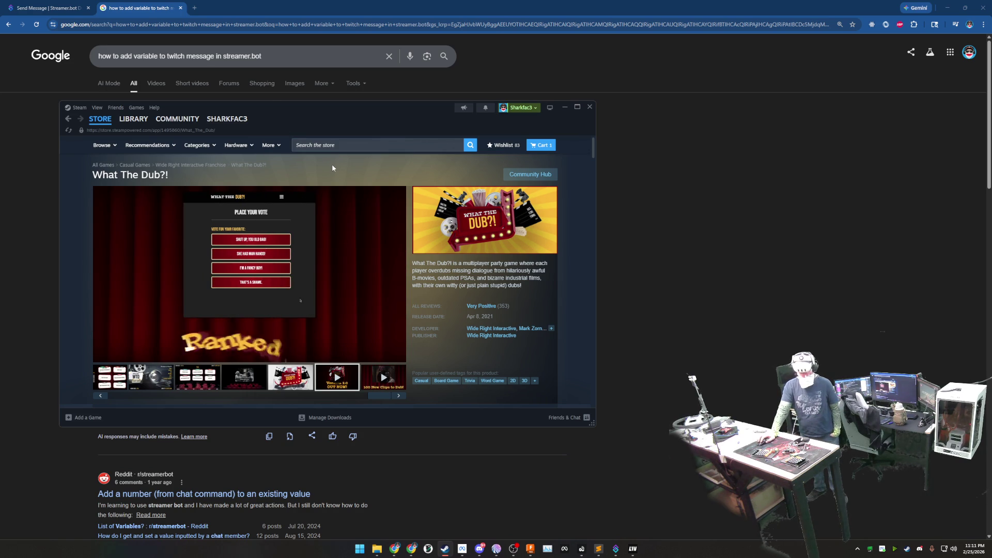
mouse_move(240, 233)
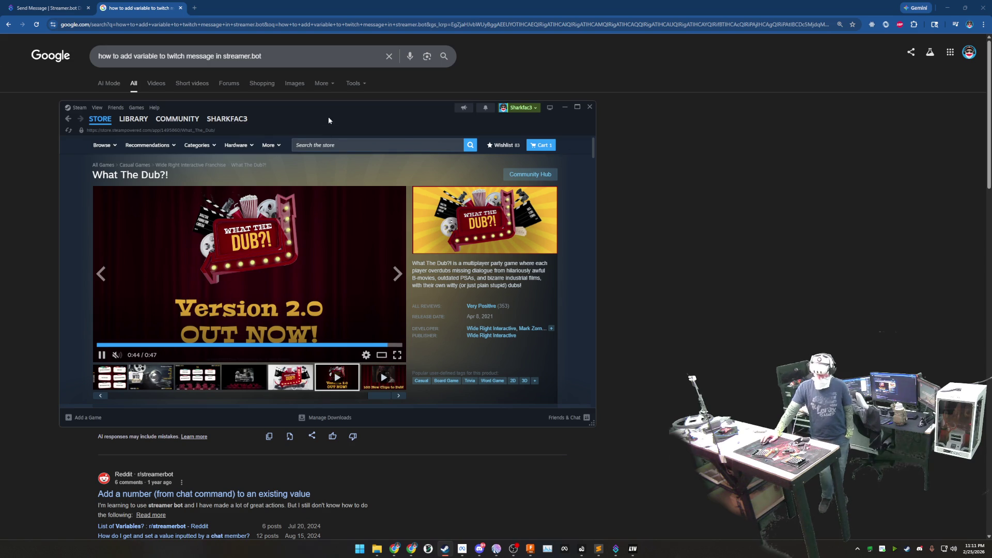
drag(328, 116, 365, 104)
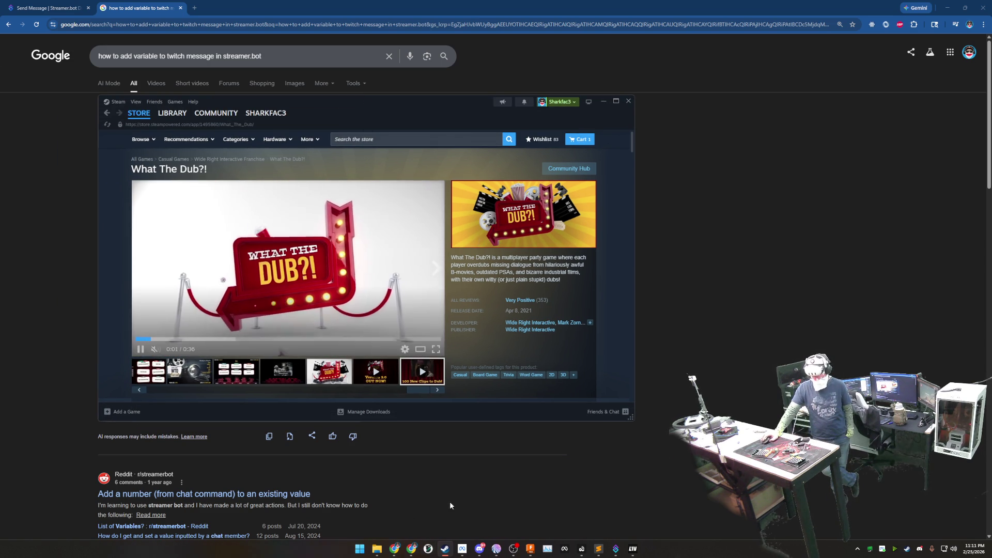
Step: Bring Fusion forward and open the Mercury 1 G Aluminum Toolhead design
click(529, 549)
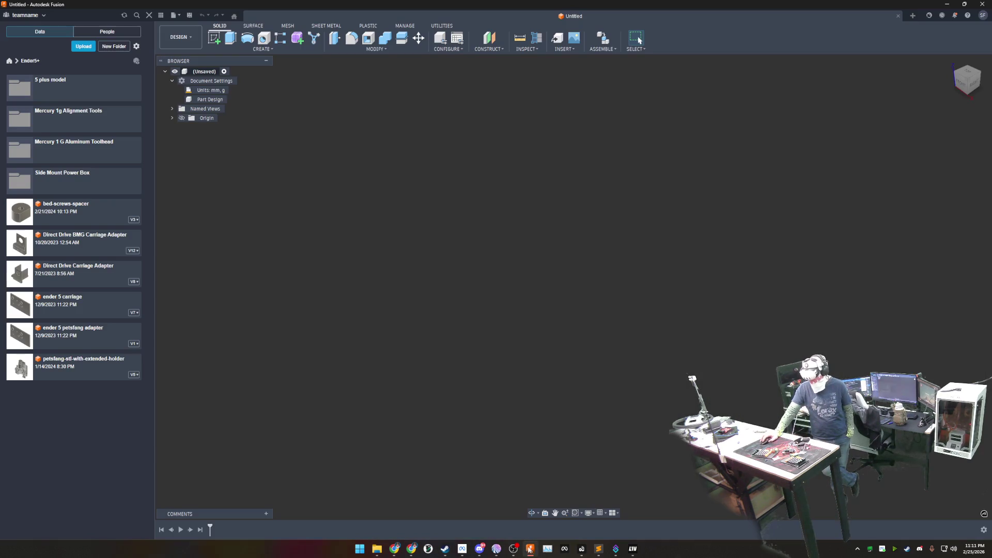
double_click(91, 147)
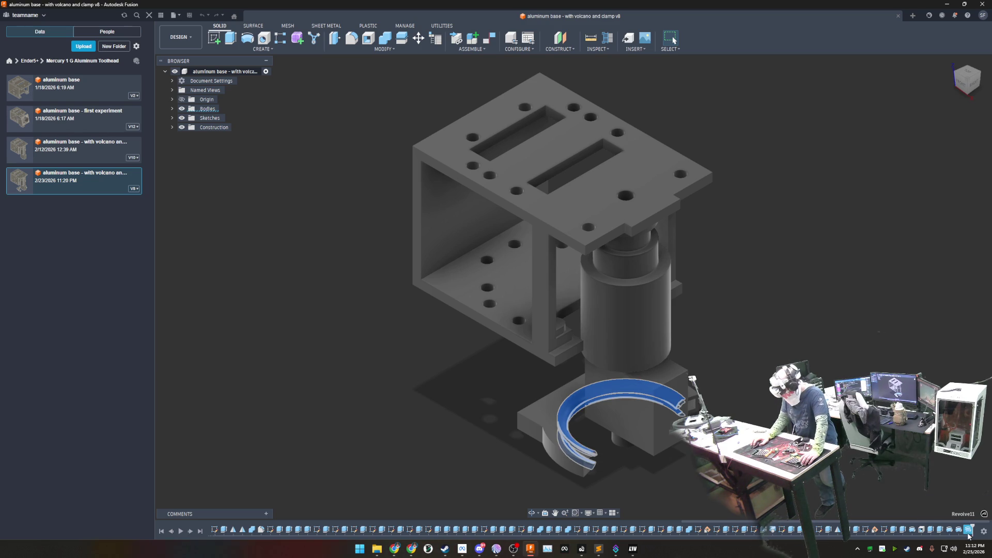
Step: Delete the recent revolved ring, half-ring, bent bar extrusion and revolved base plate features
key(Delete)
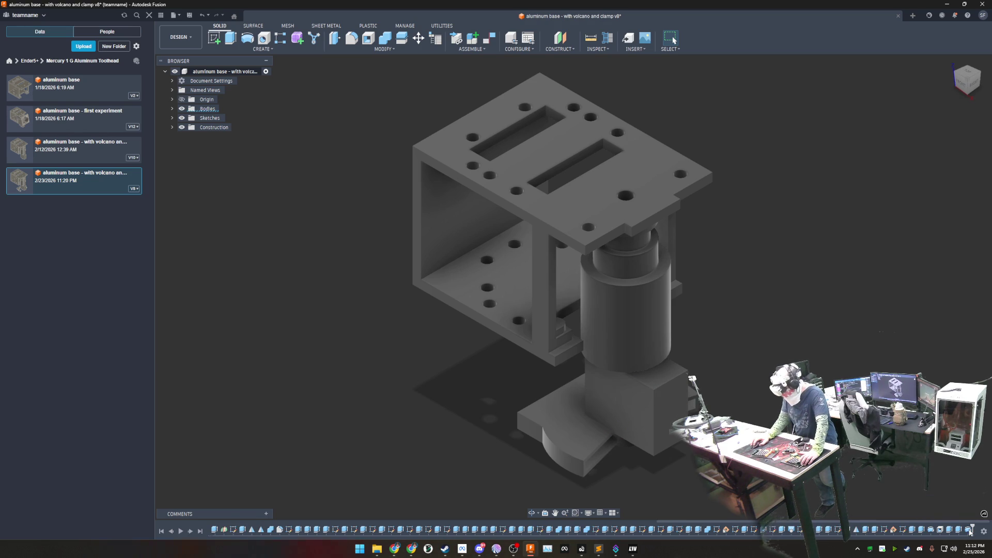
key(Delete)
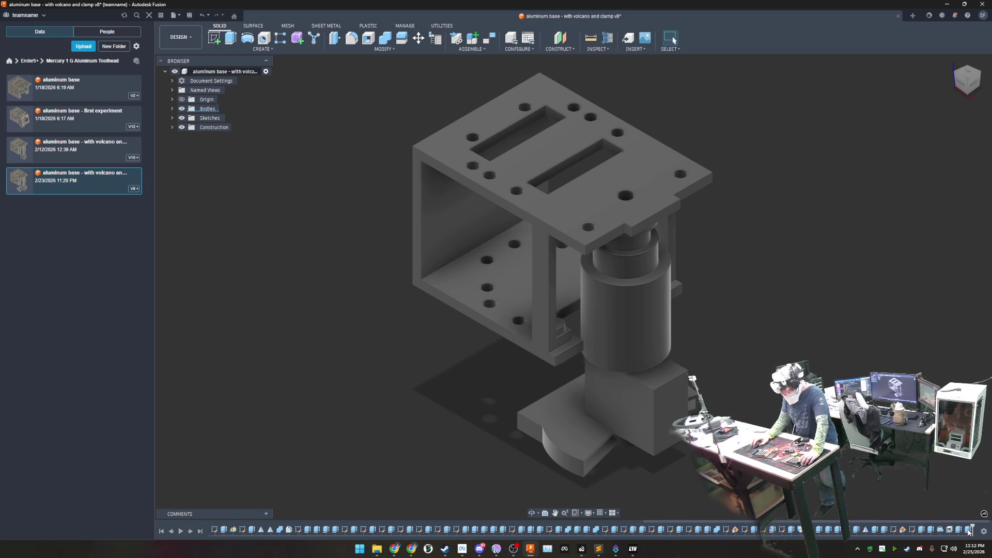
key(Delete)
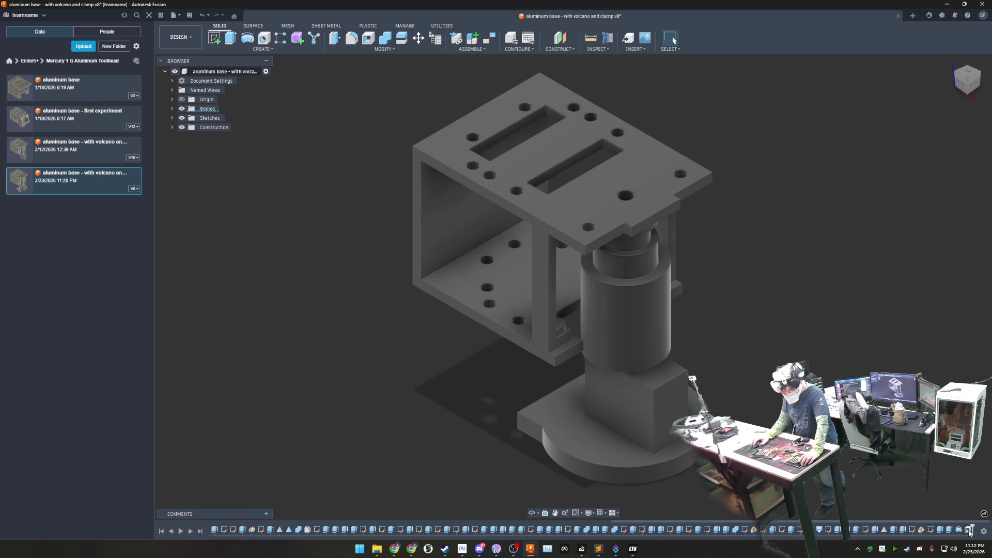
key(Delete)
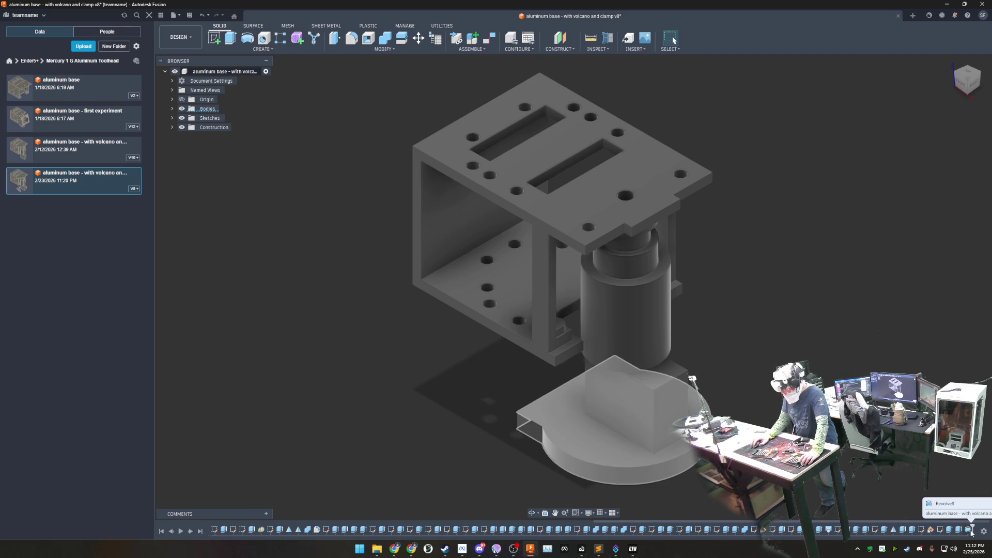
key(Delete)
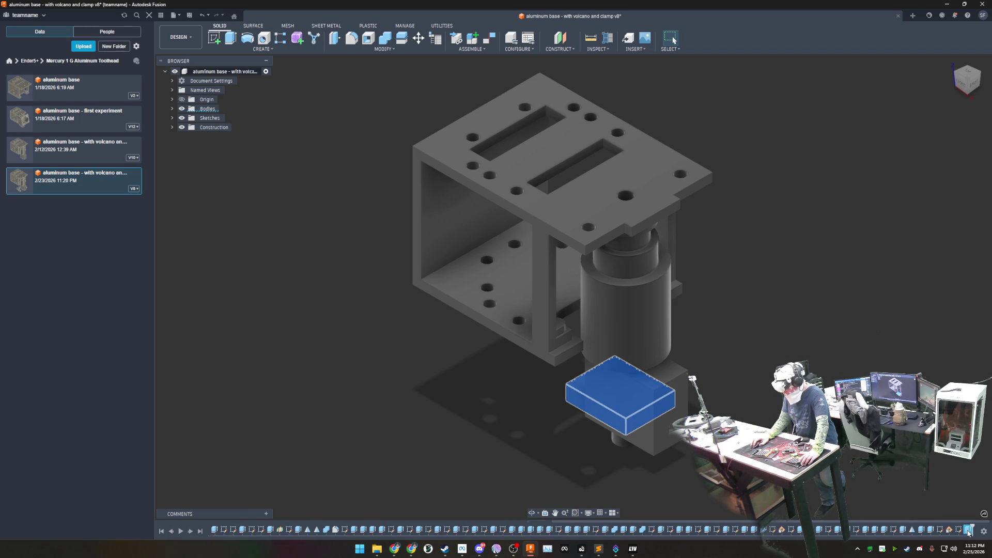
Step: Expand the Sketches folder and inspect Sketch79 and Sketch78 from a front view
shift+middle_drag(743, 365, 629, 314)
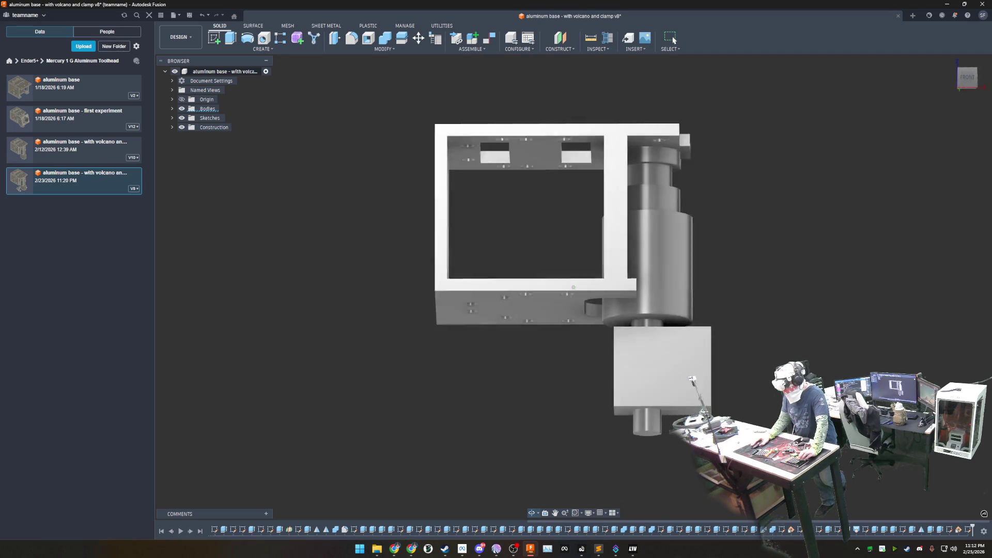
click(173, 117)
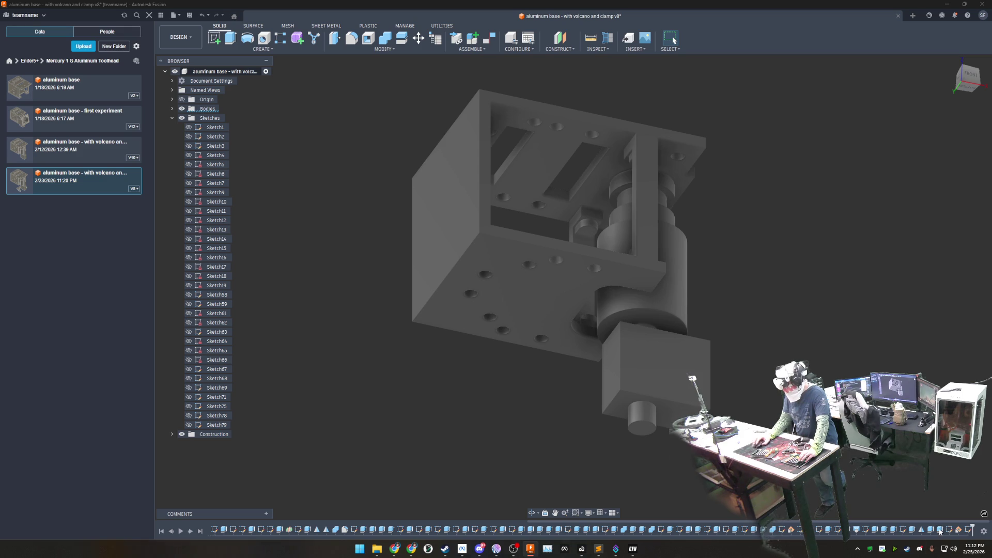
click(971, 530)
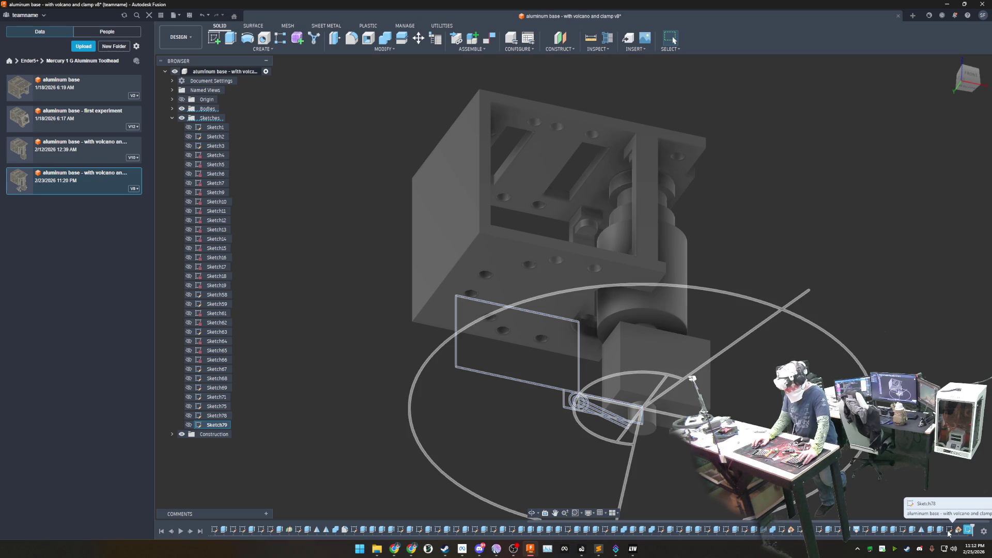
click(949, 532)
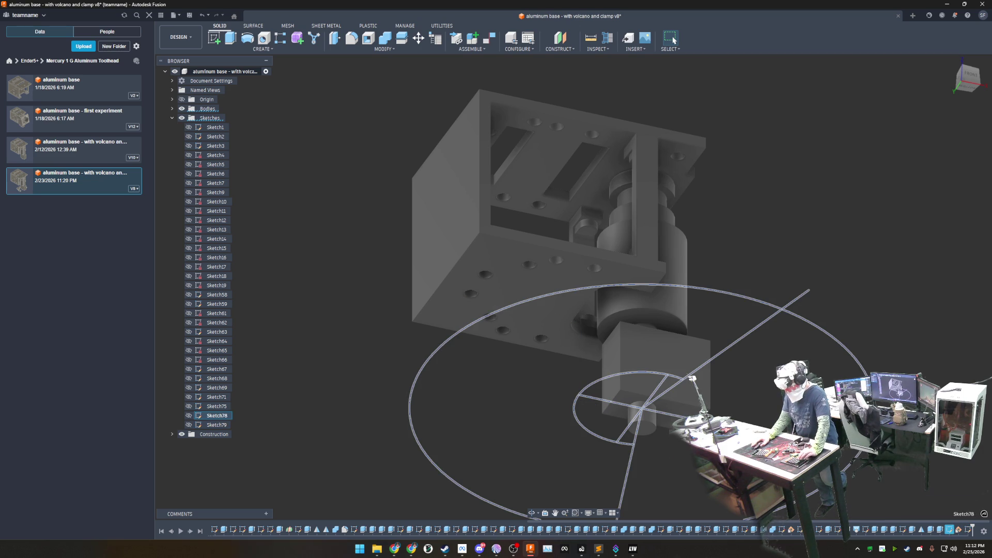
mouse_move(621, 272)
shift+middle_down()
mouse_move(621, 349)
mouse_move(659, 388)
shift+middle_up()
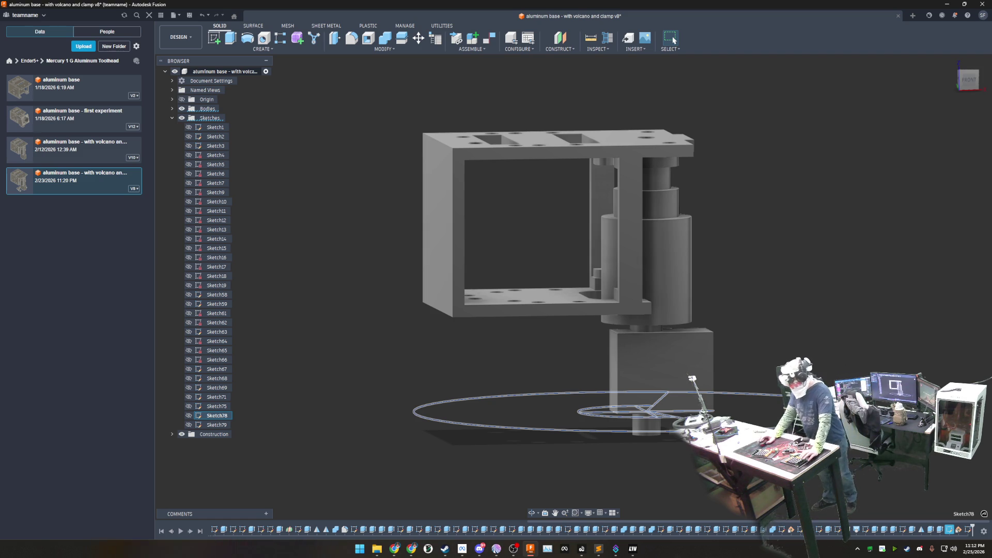
Step: Roll the history forward to the clamp sketch and view it beside the nozzle
click(970, 530)
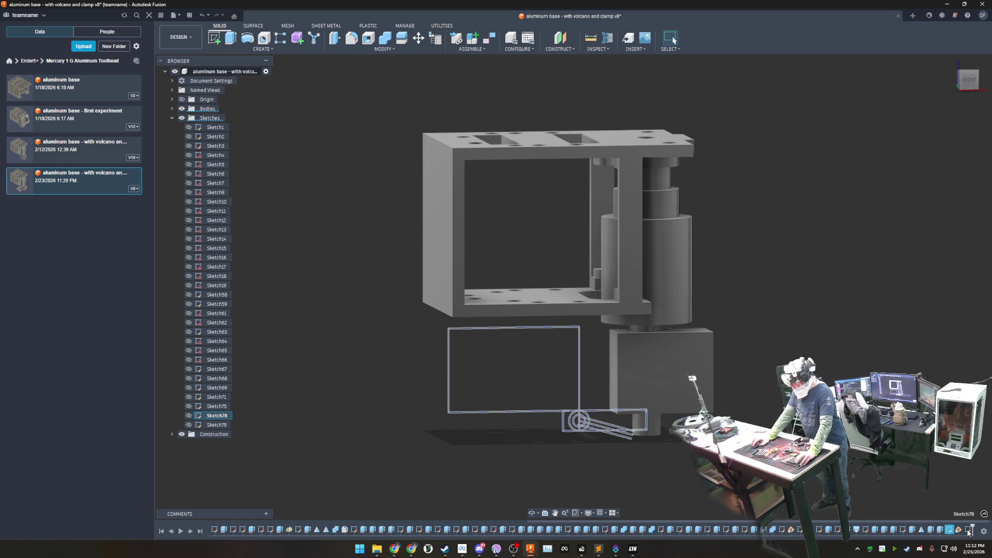
scroll(589, 414, up, 3)
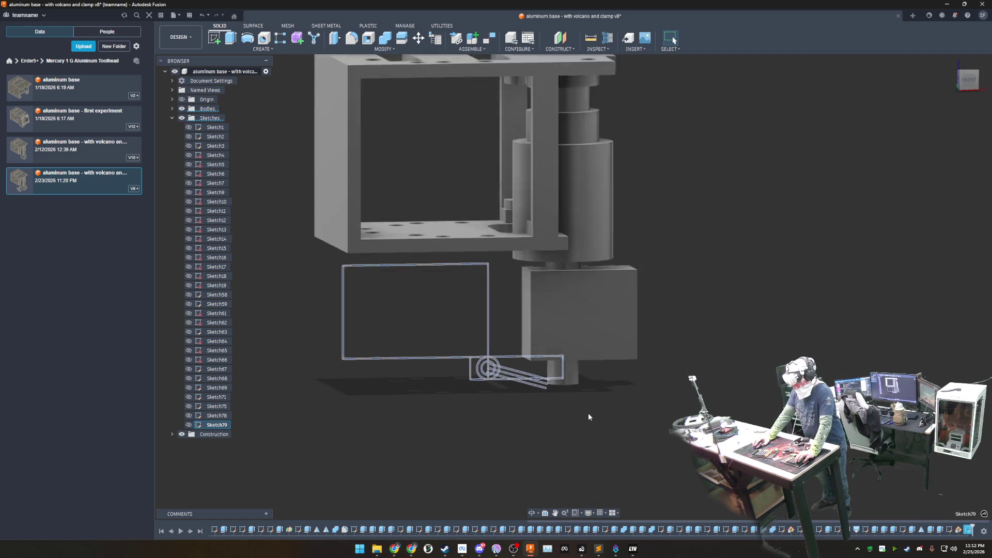
scroll(618, 396, up, 3)
scroll(619, 395, up, 2)
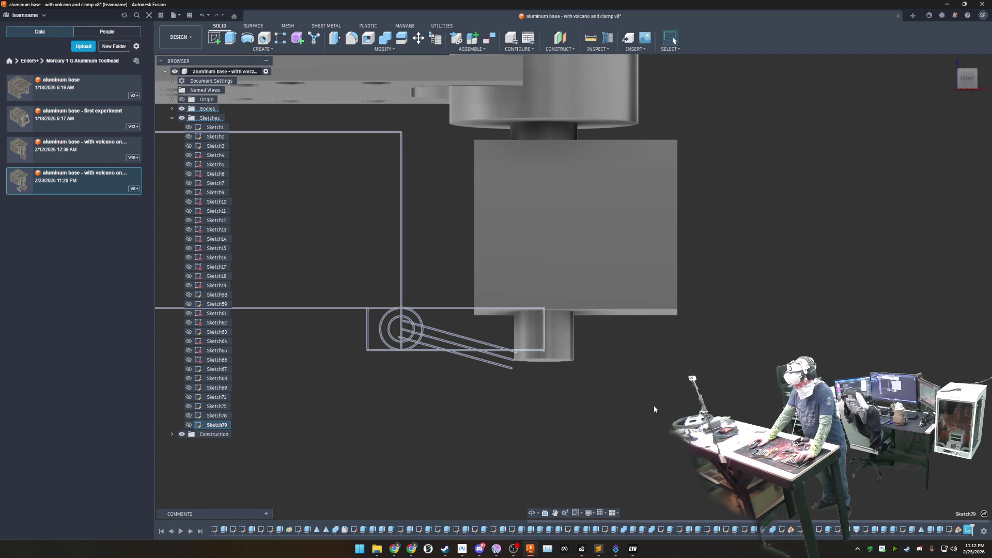
scroll(594, 401, up, 3)
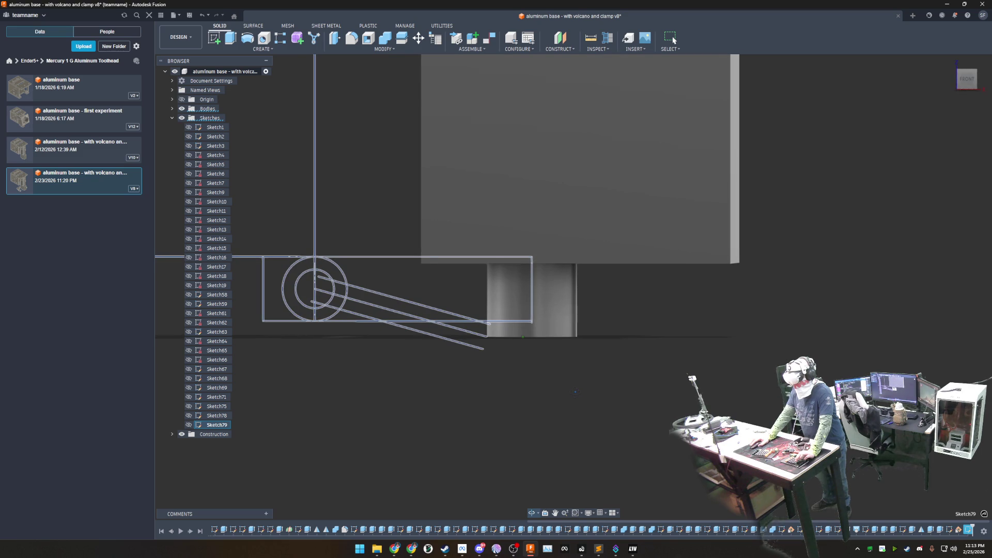
shift+middle_drag(574, 391, 581, 409)
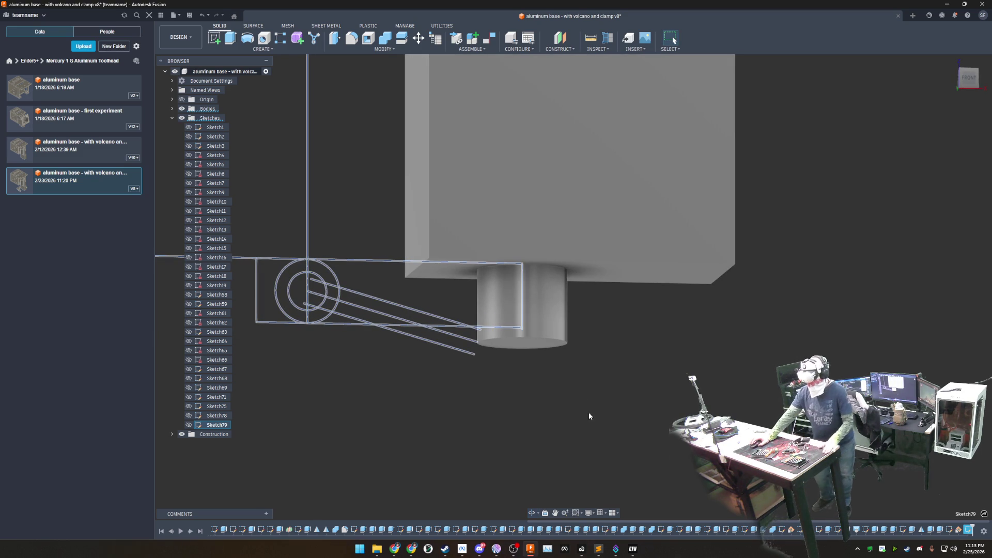
scroll(574, 387, up, 3)
scroll(543, 365, up, 2)
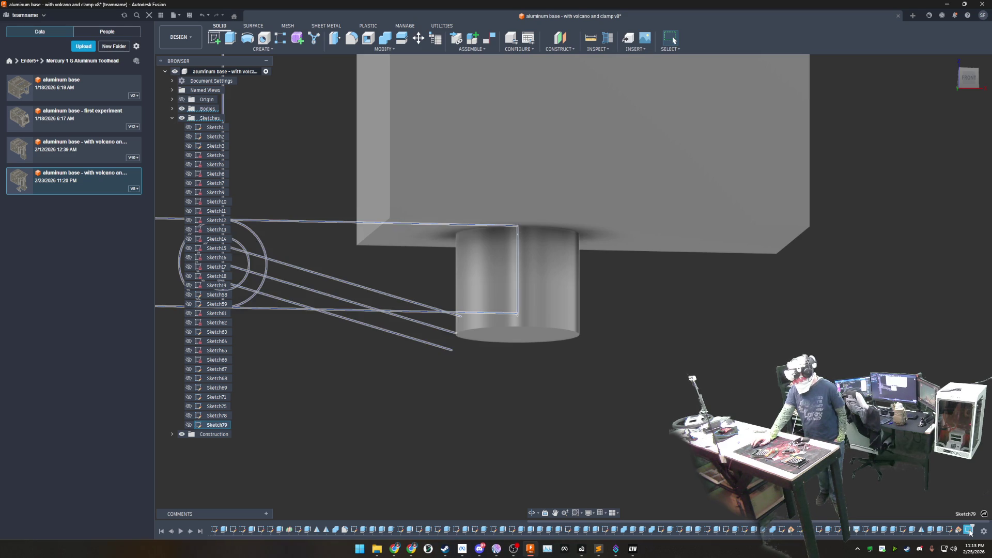
Step: Open Sketch79 for editing and centre the dimensioned clamp sketch in view
double_click(969, 529)
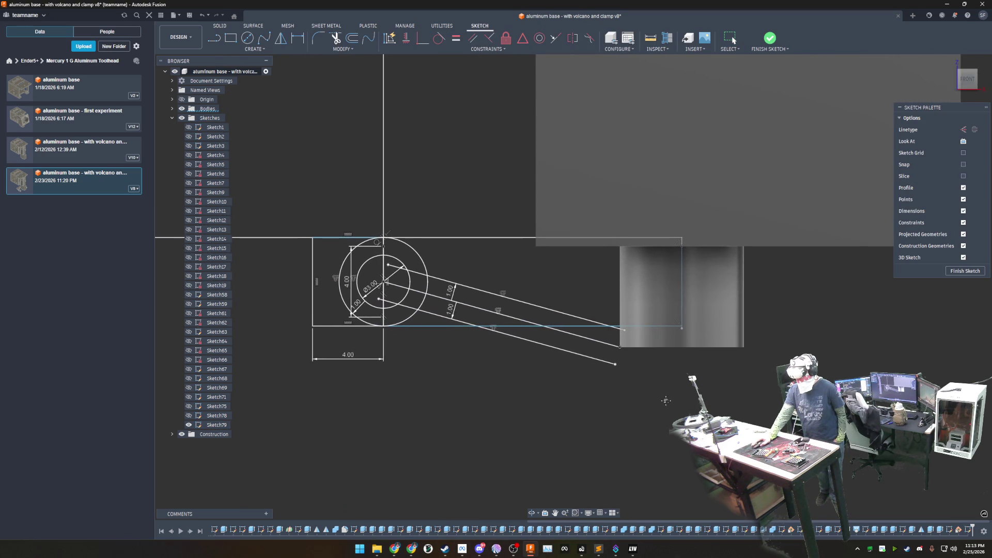
scroll(572, 406, down, 3)
scroll(572, 405, down, 3)
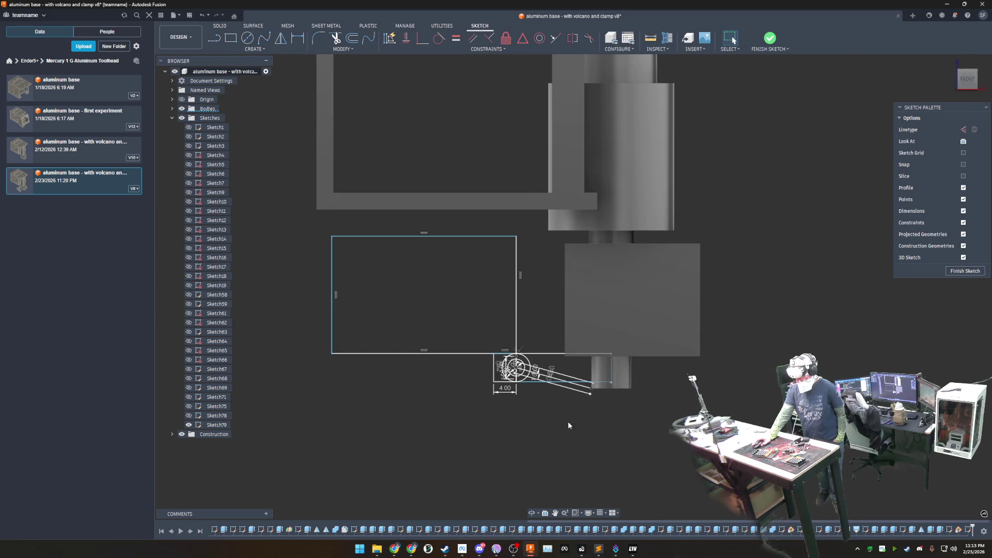
scroll(568, 426, up, 2)
scroll(563, 427, up, 3)
scroll(561, 421, up, 3)
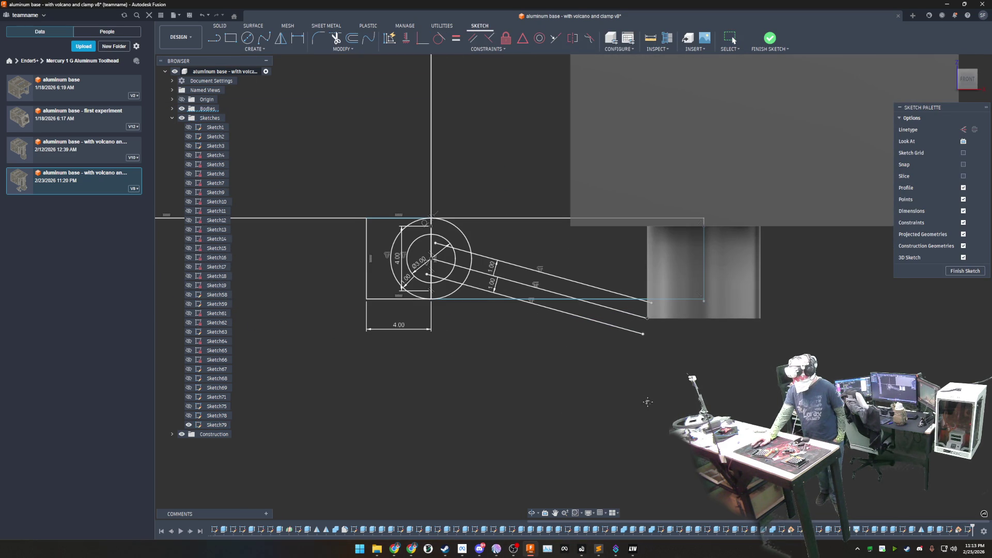
middle_drag(647, 402, 585, 399)
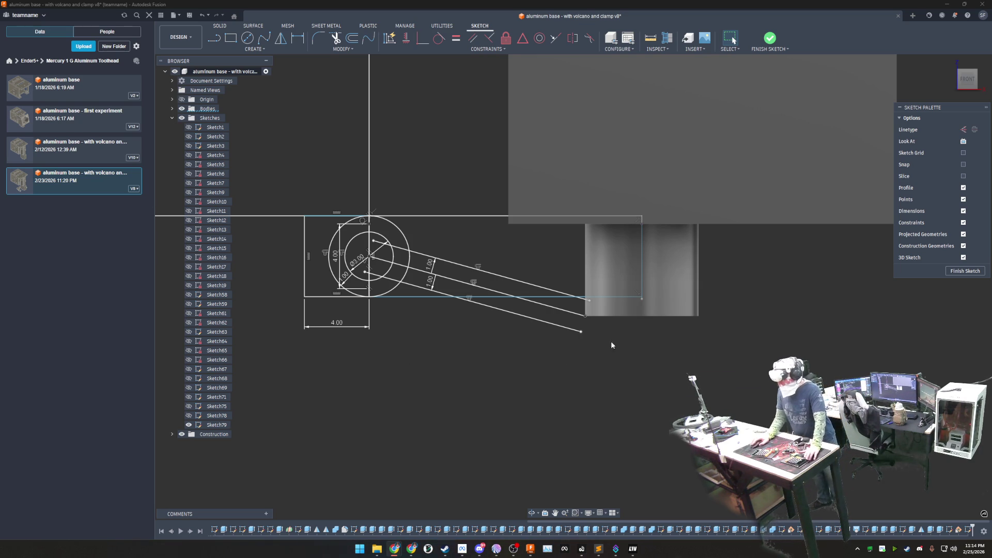
scroll(612, 341, up, 3)
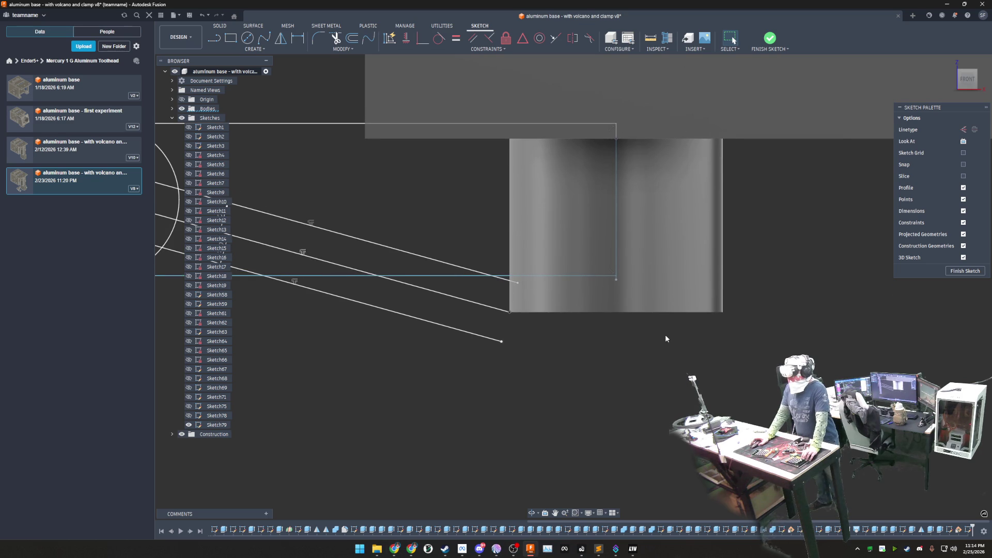
scroll(666, 334, down, 4)
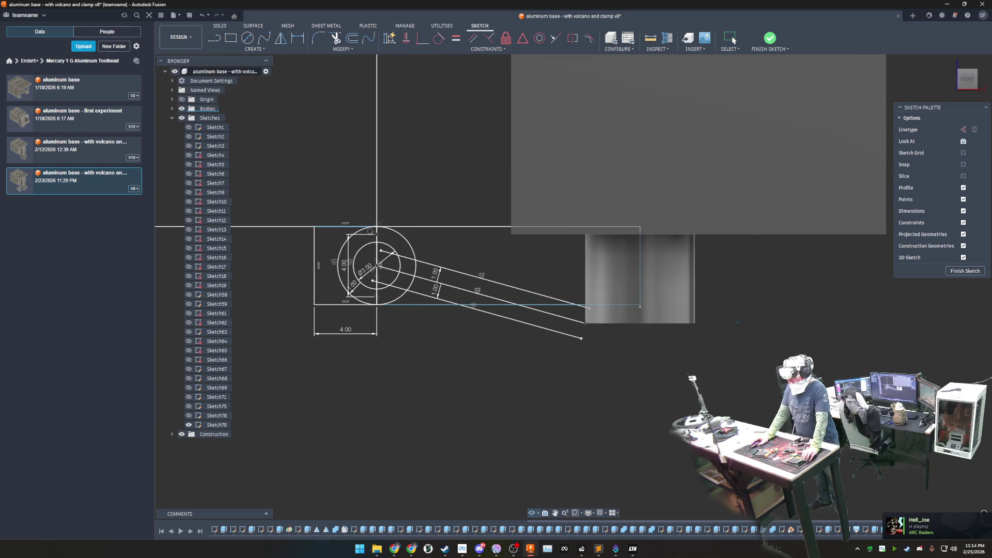
shift+middle_drag(665, 334, 667, 325)
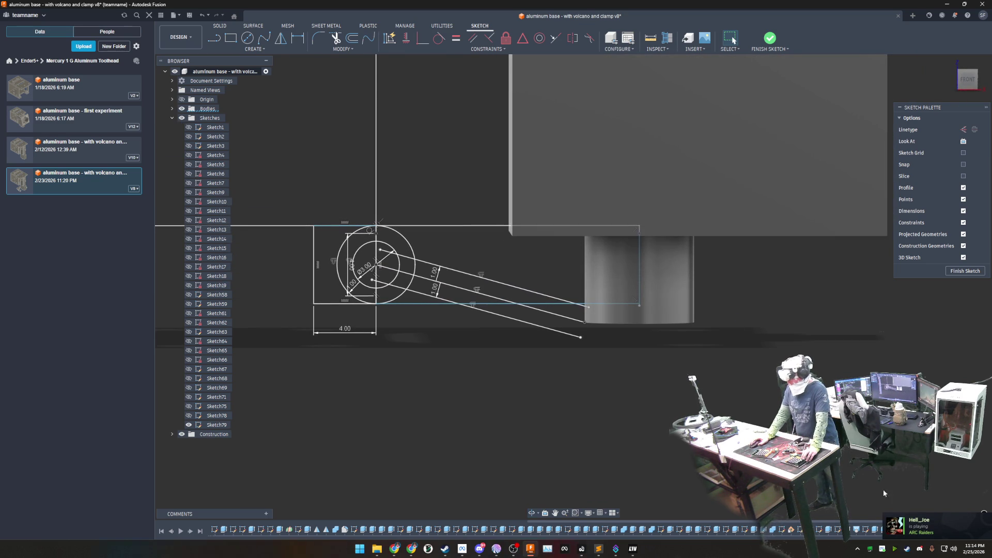
Step: Window-select the old circles, angled lines and dimensions and delete them
middle_drag(667, 326, 646, 316)
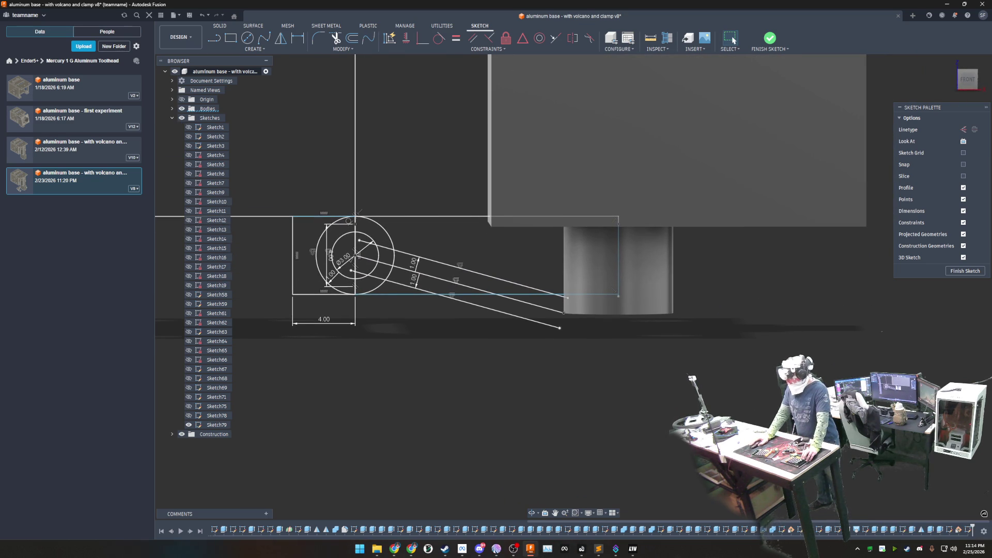
click(970, 530)
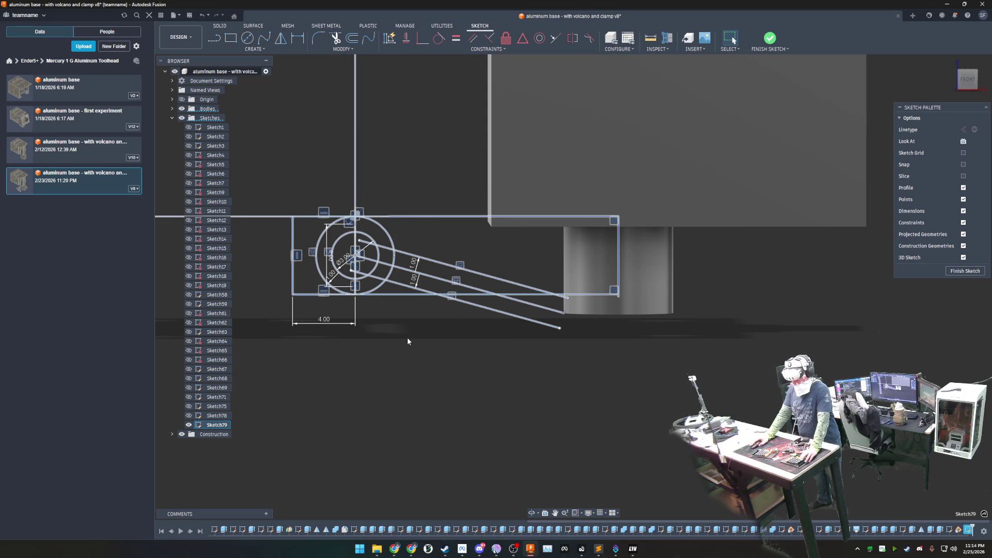
middle_drag(407, 338, 525, 377)
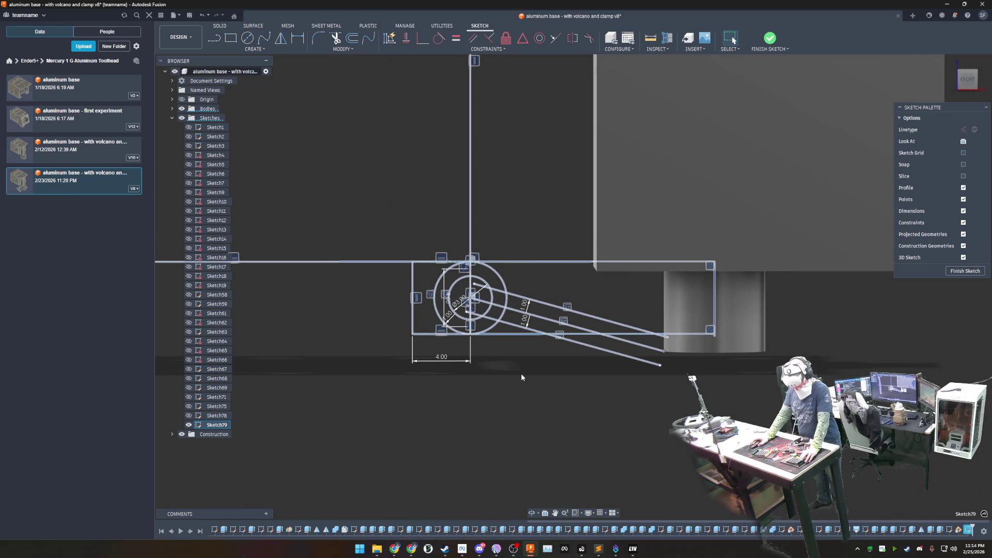
drag(528, 383, 437, 239)
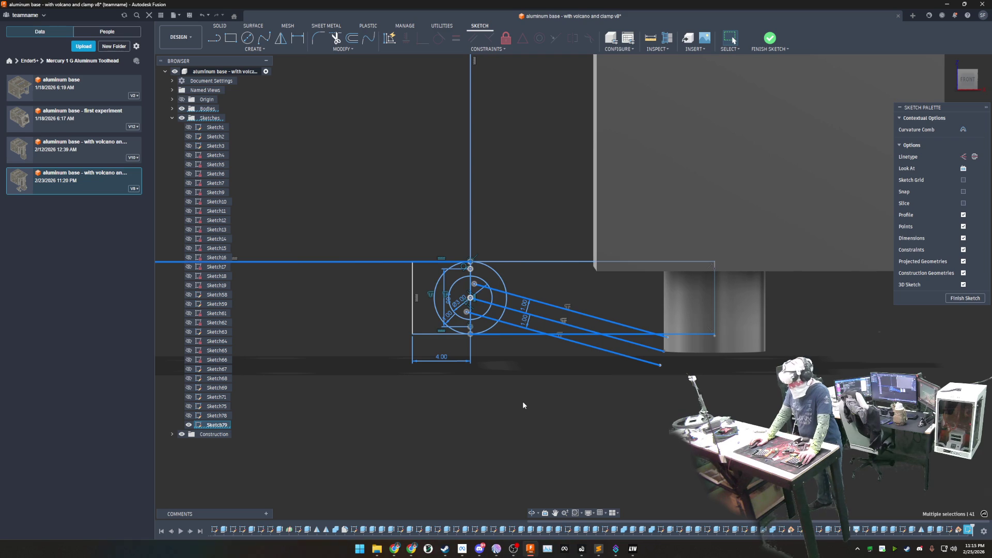
key(Delete)
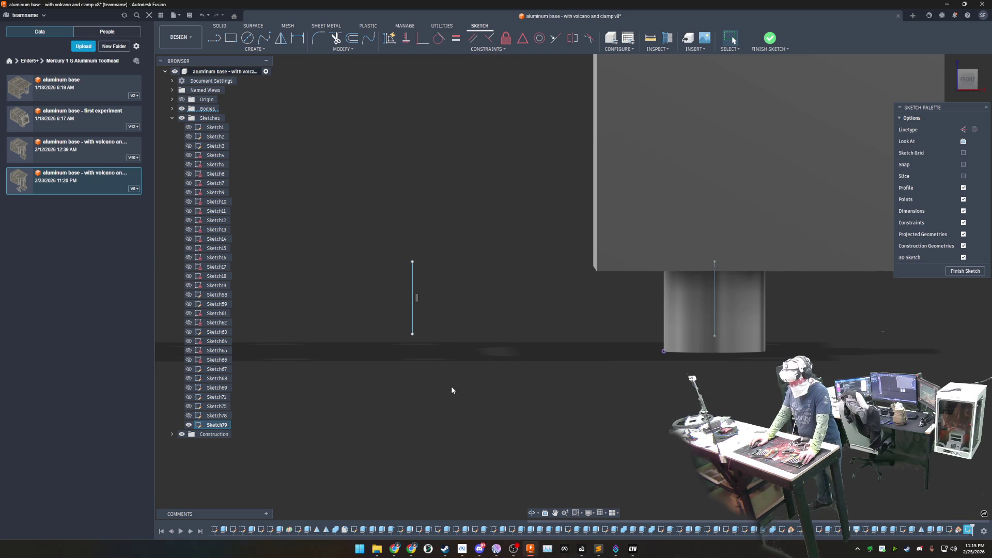
Step: Delete the leftover vertical line and the short stray segment near the cylinder
drag(451, 386, 380, 226)
key(Delete)
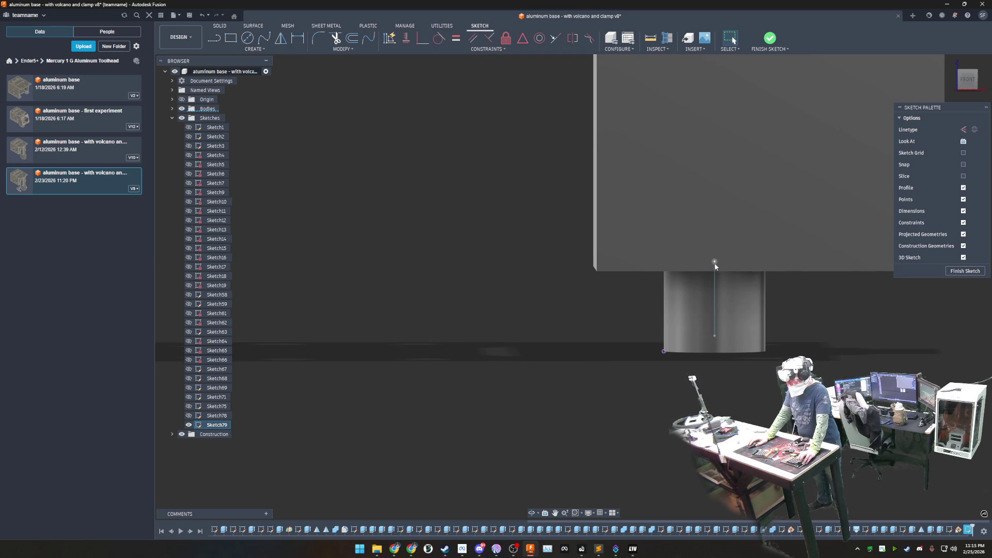
scroll(716, 270, up, 4)
scroll(715, 269, up, 3)
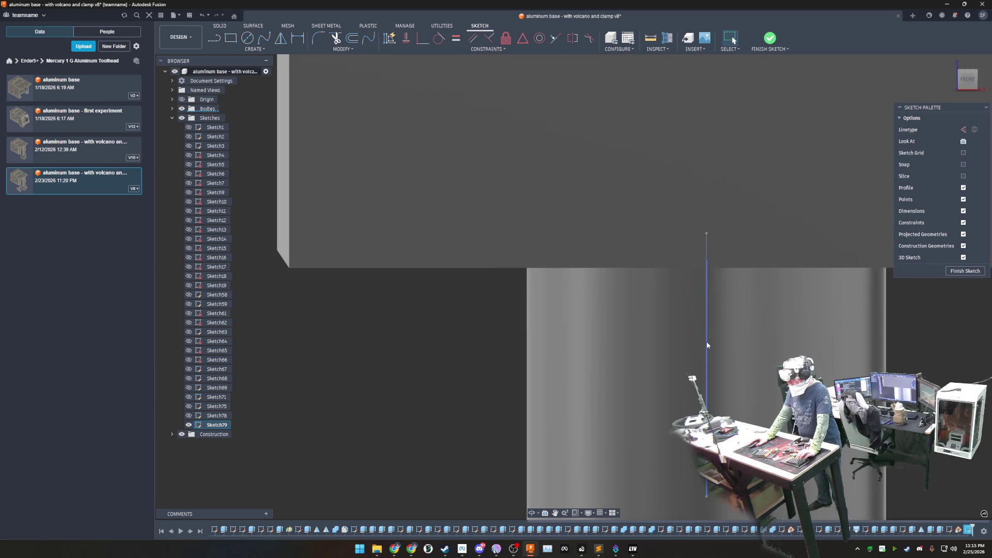
shift+middle_drag(707, 341, 682, 232)
click(672, 240)
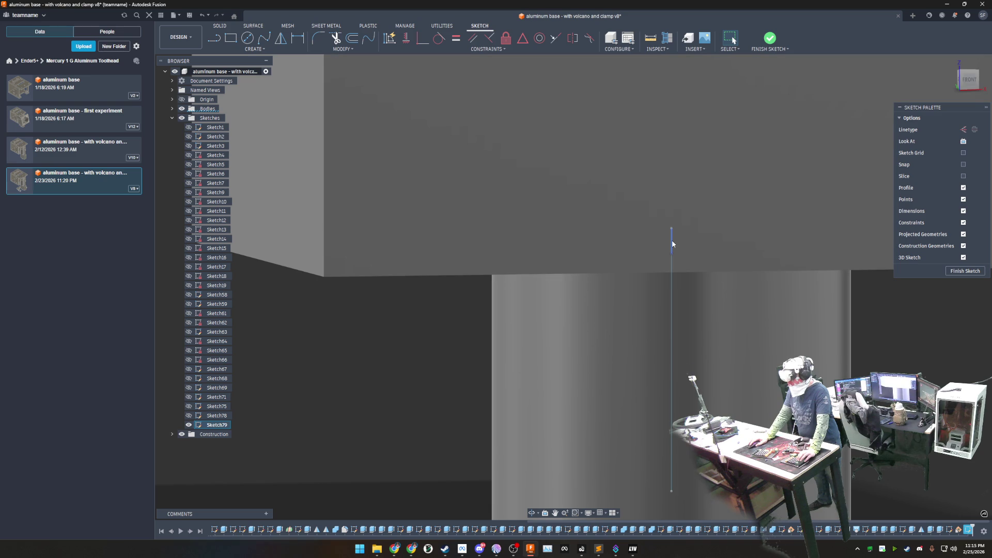
key(Delete)
shift+middle_drag(672, 240, 695, 327)
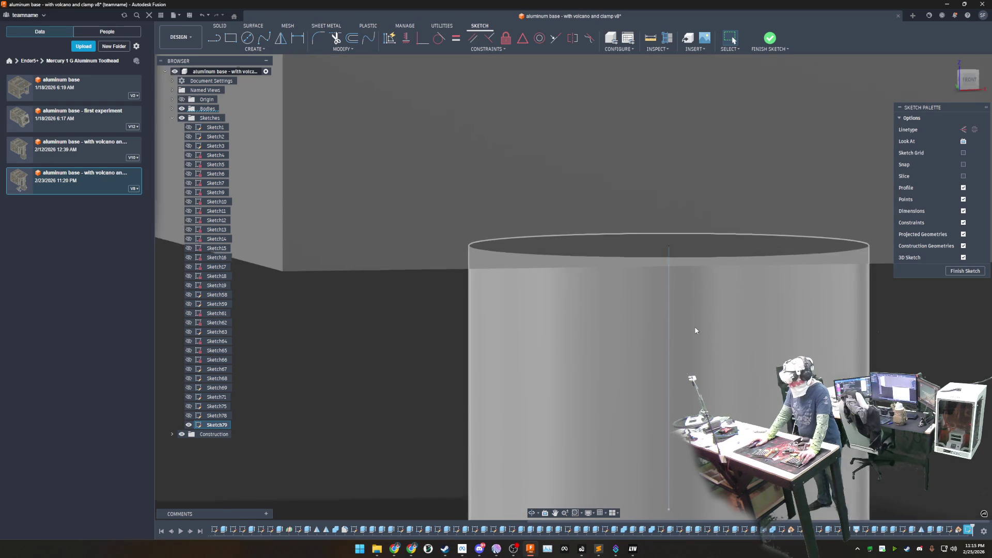
scroll(695, 331, down, 4)
mouse_move(692, 379)
shift+middle_down()
mouse_move(686, 395)
mouse_move(692, 372)
shift+middle_up()
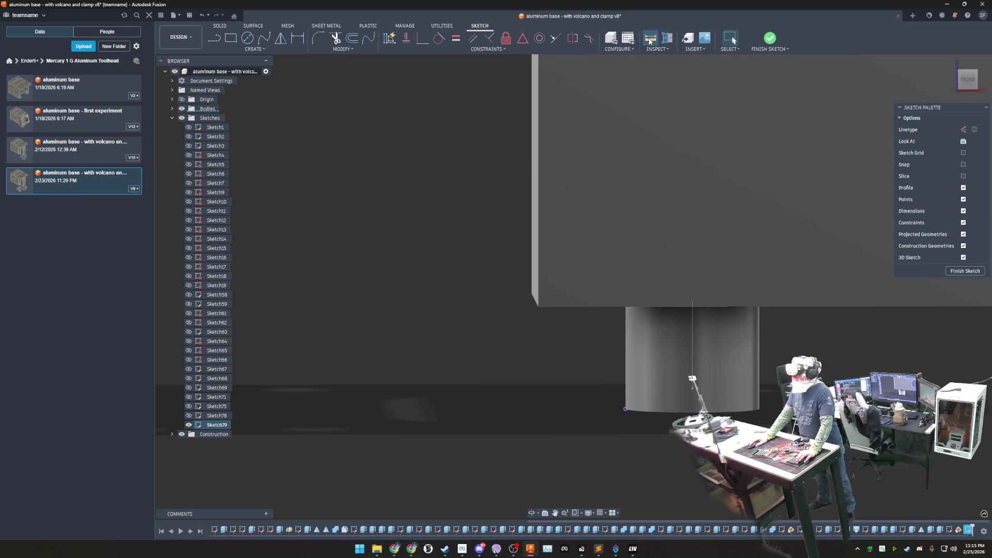
Step: Measure the 5.70 mm gap between the block underside and the cylinder face
click(734, 41)
click(659, 194)
click(608, 321)
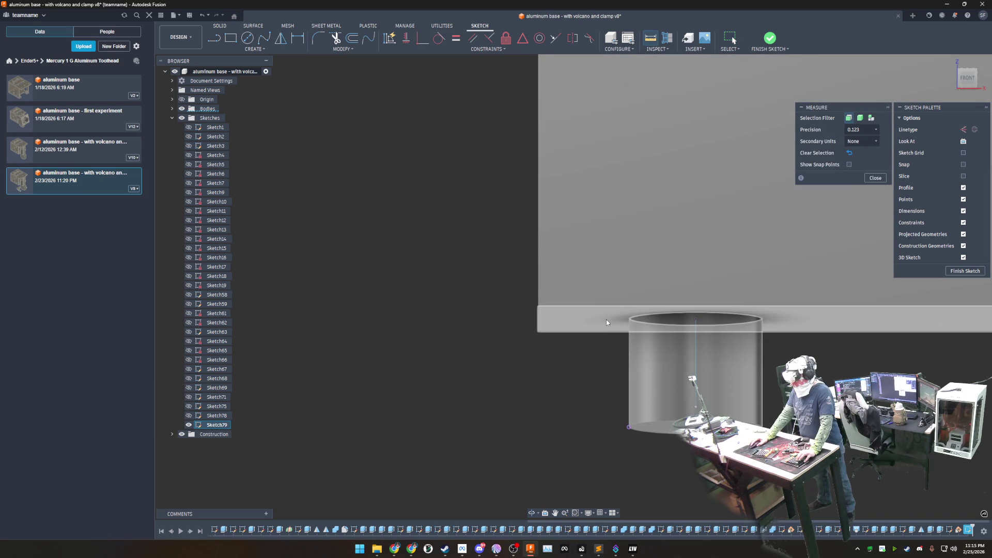
click(607, 322)
click(651, 427)
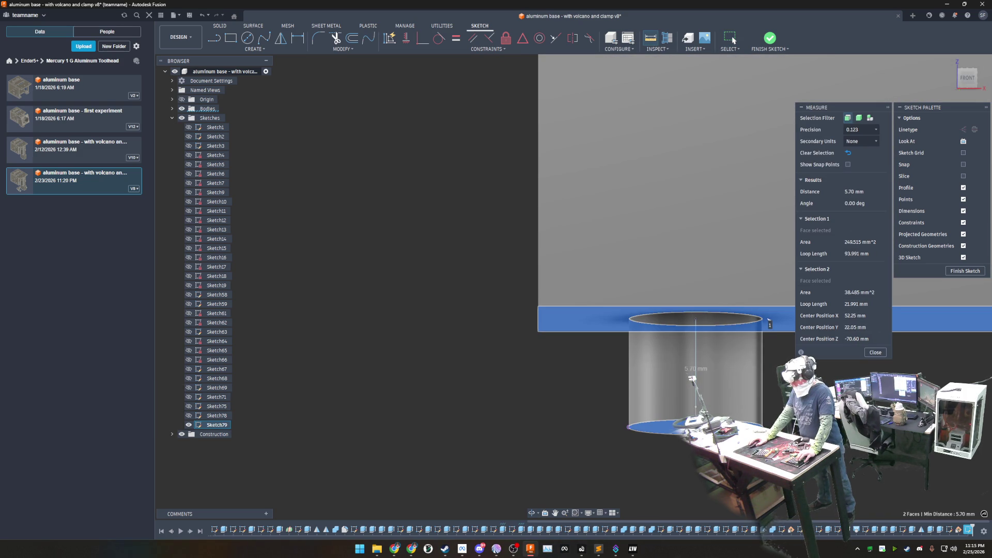
click(876, 353)
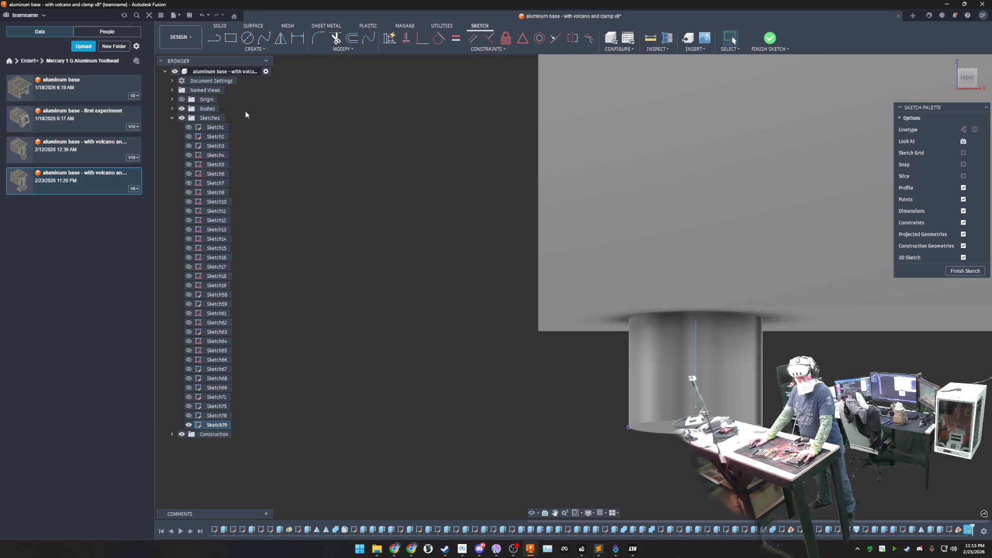
Step: Hide the model bodies to isolate the vertical sketch line
click(172, 108)
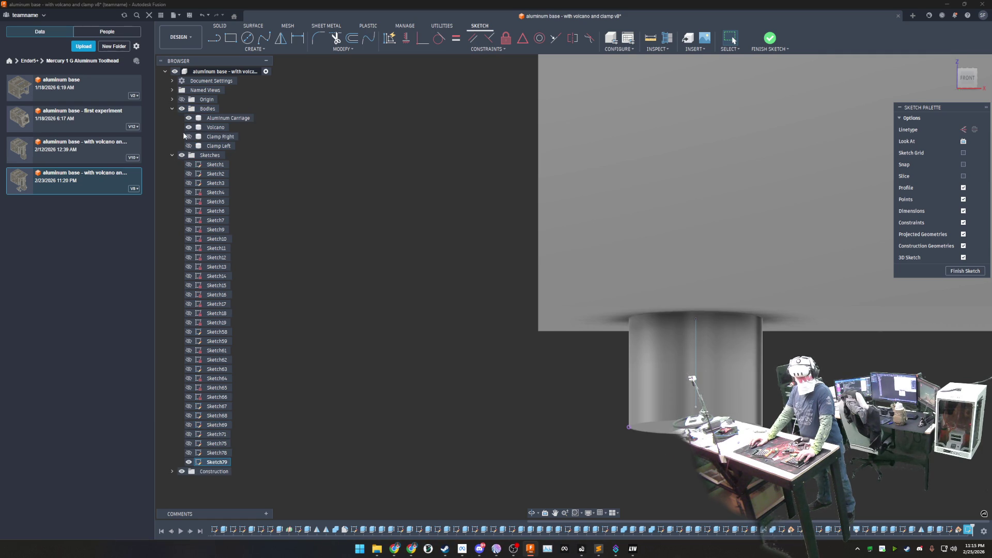
click(189, 127)
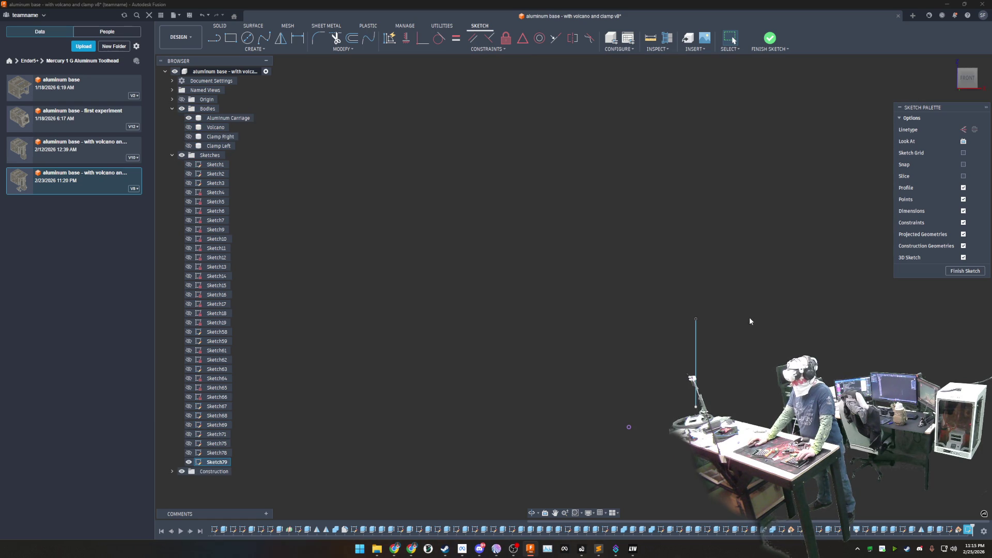
middle_drag(749, 322, 553, 216)
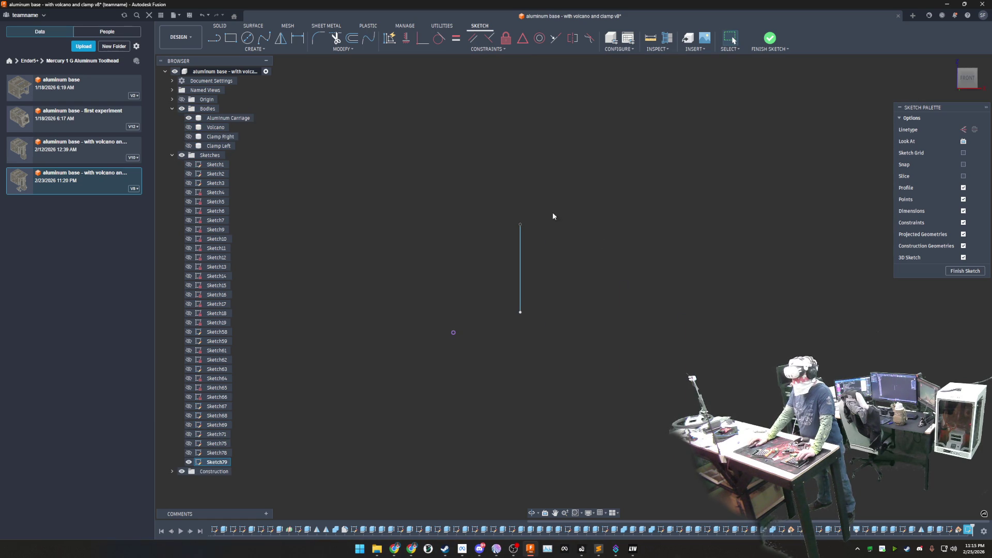
Step: Dimension the vertical sketch line at 4.631 mm length
click(299, 39)
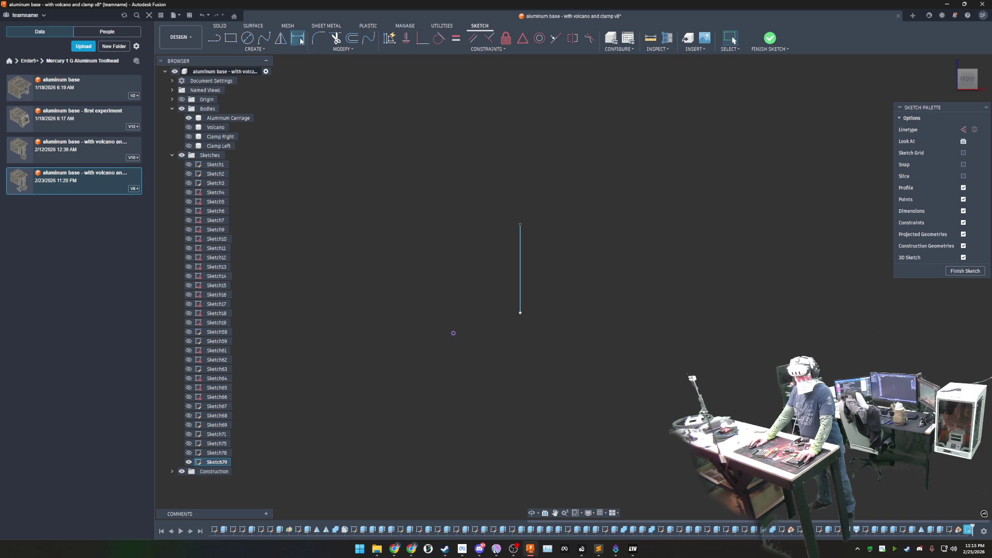
click(524, 258)
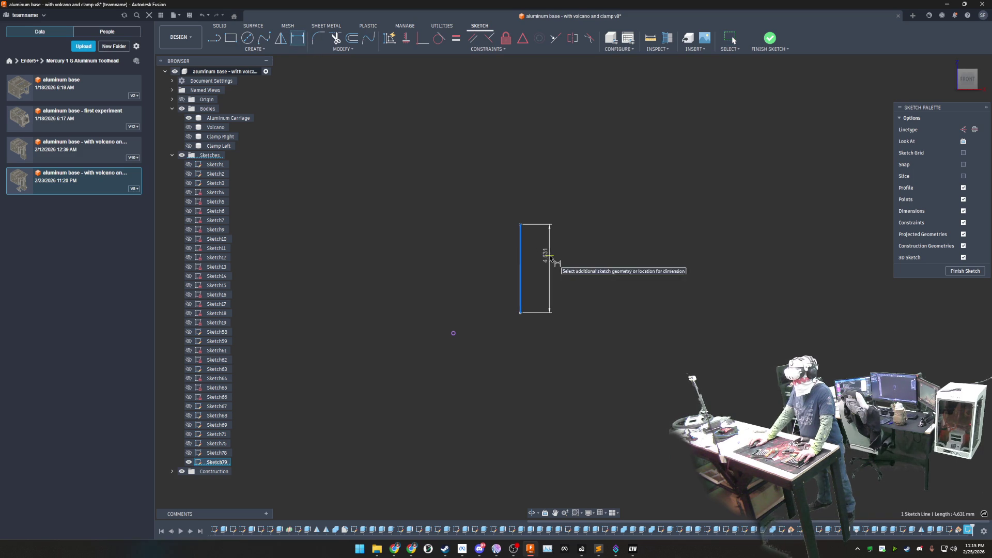
click(570, 269)
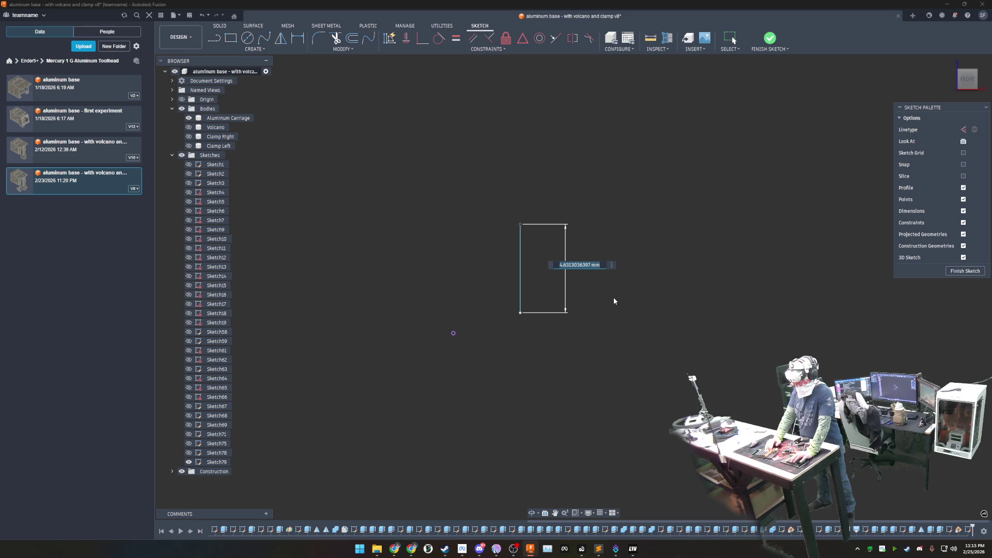
key(Return)
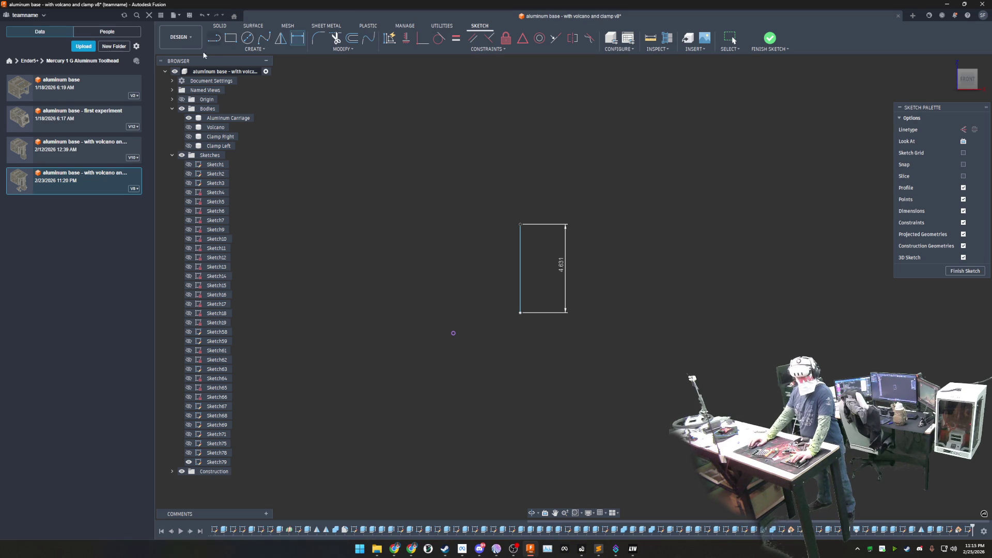
click(215, 42)
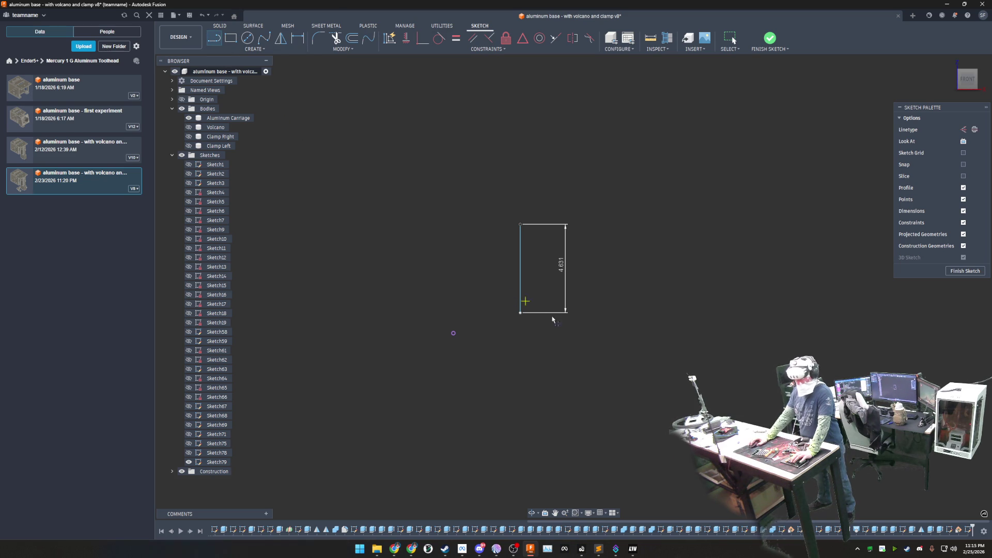
Step: Draw a 1 mm segment down from the vertical line, then a 23 mm horizontal line to the left
click(521, 315)
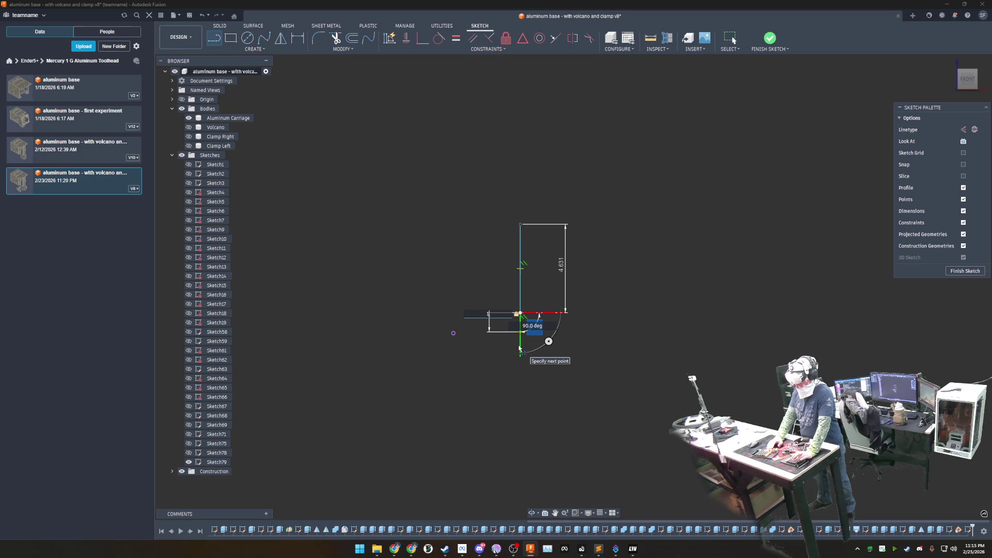
key(Return)
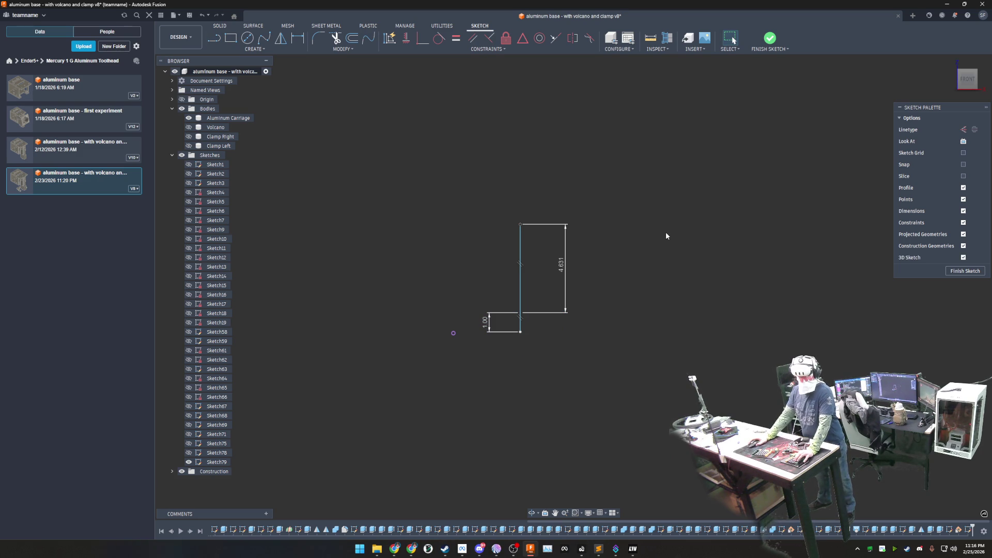
click(216, 40)
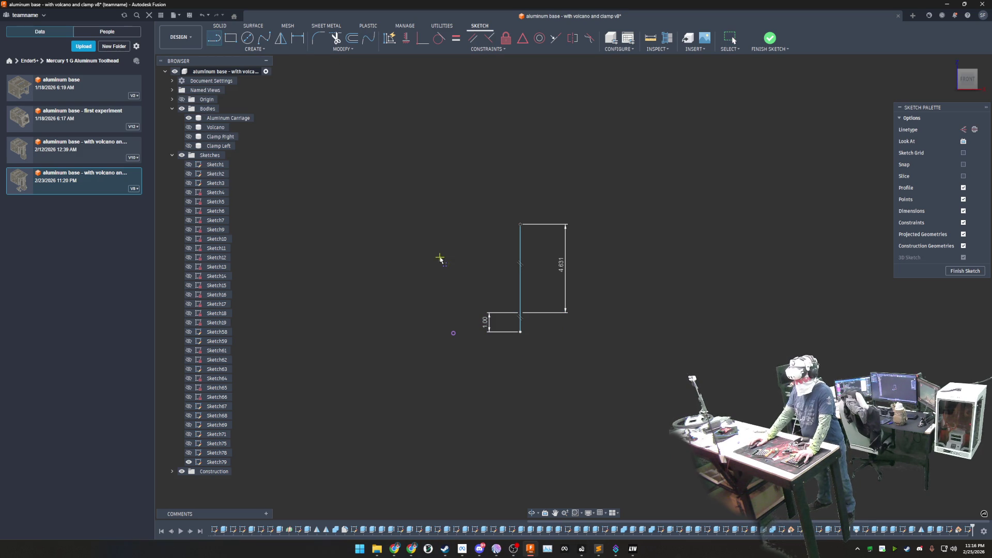
click(521, 333)
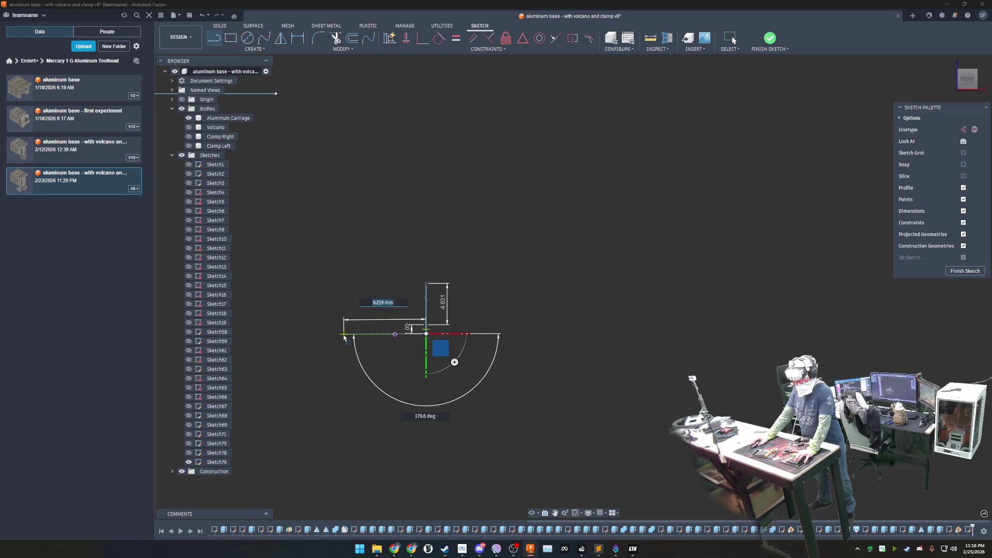
scroll(477, 335, up, 2)
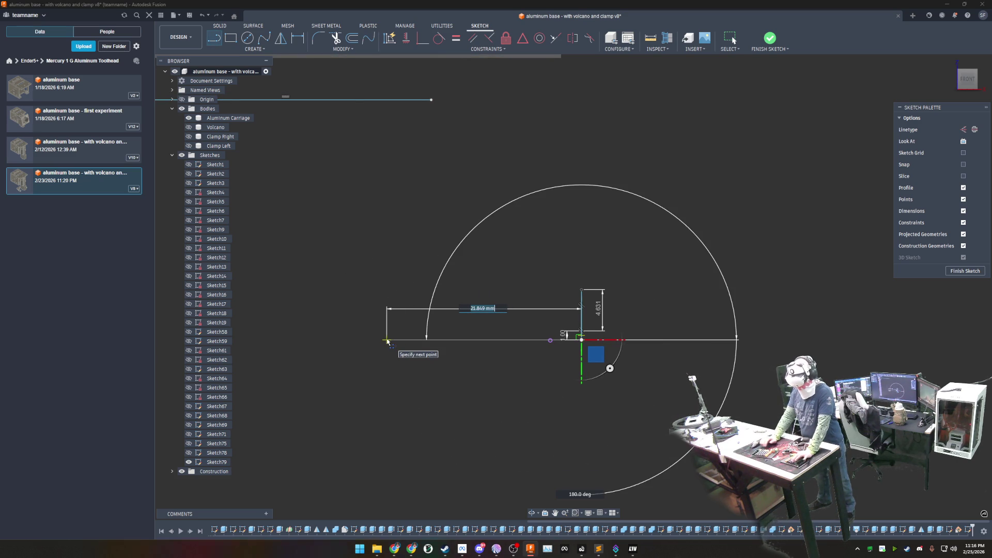
text(23)
click(387, 341)
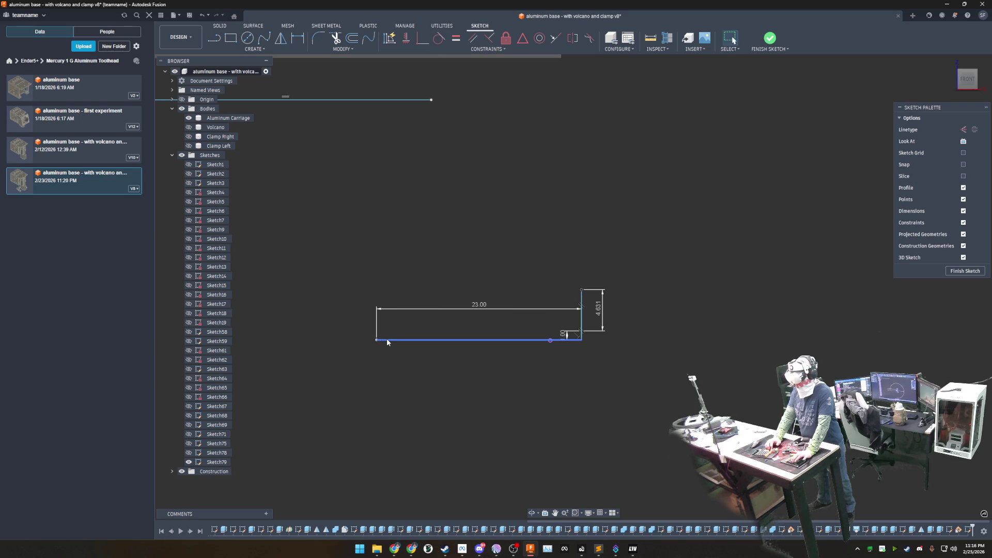
key(Escape)
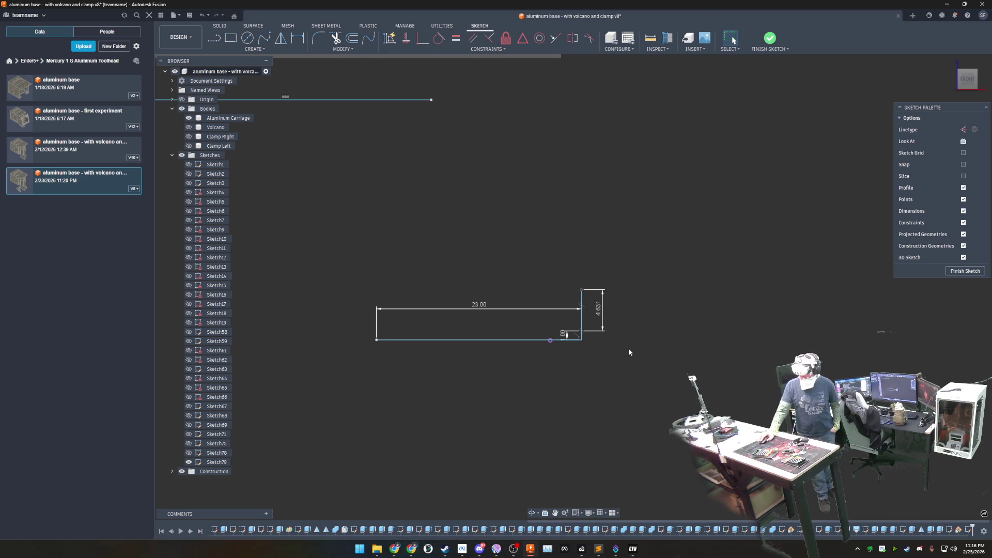
middle_drag(629, 352, 543, 311)
Step: Window-select the two stray sketch lines and delete them, keeping the 23 mm profile
middle_drag(442, 207, 466, 245)
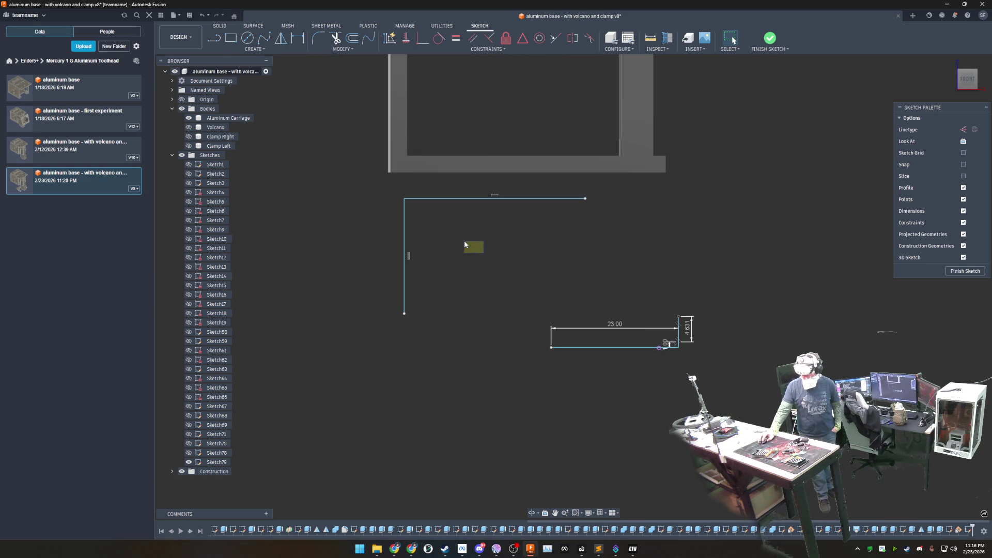
drag(465, 245, 395, 194)
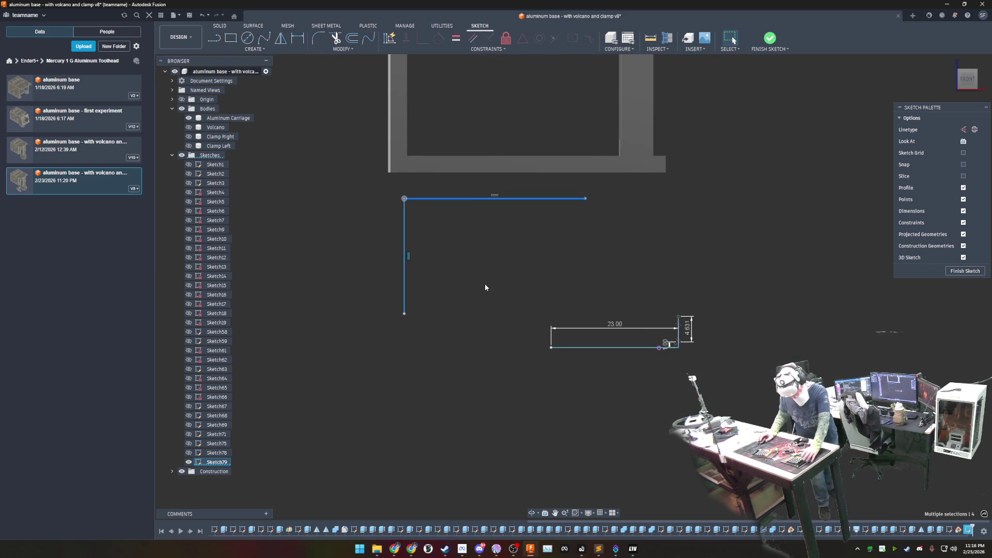
key(Delete)
scroll(665, 371, down, 2)
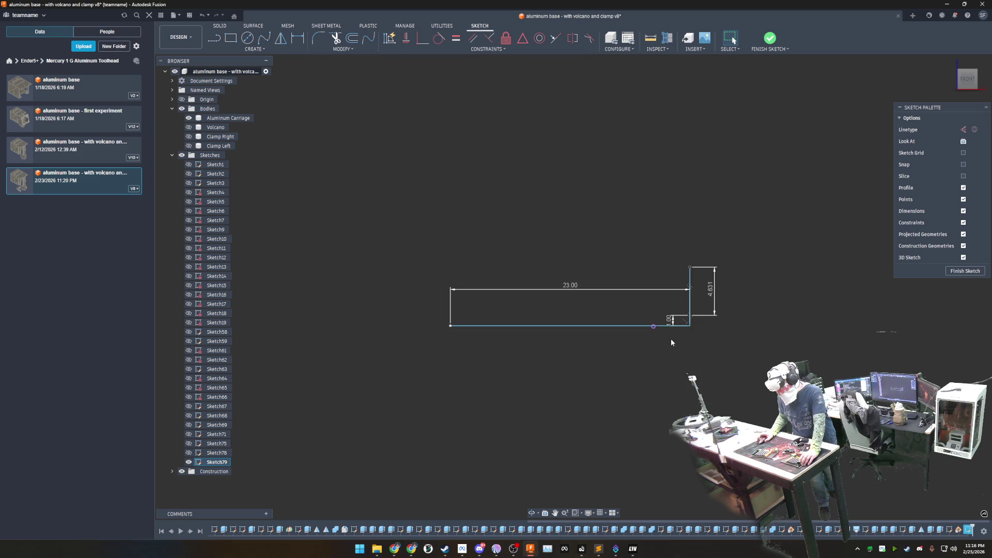
scroll(670, 339, down, 2)
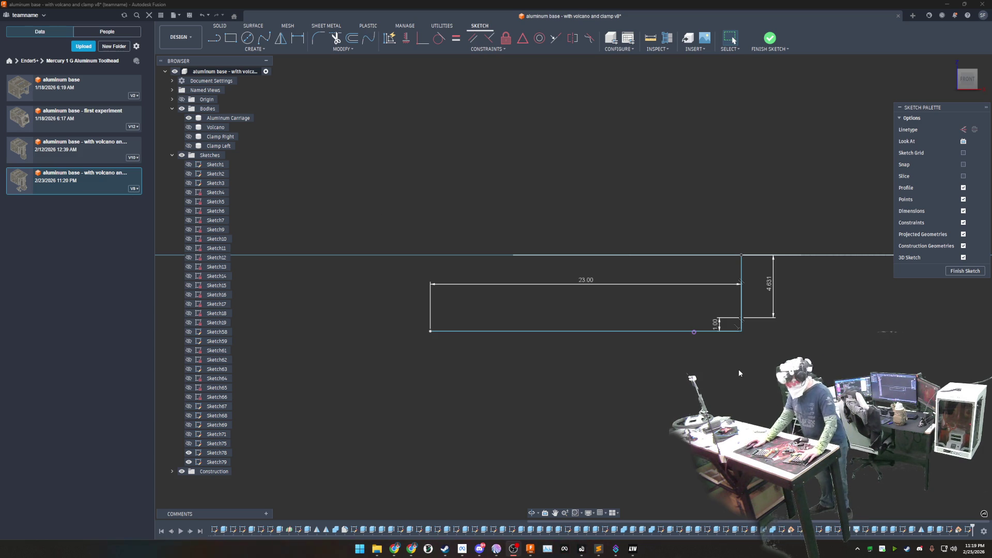
middle_drag(738, 370, 667, 364)
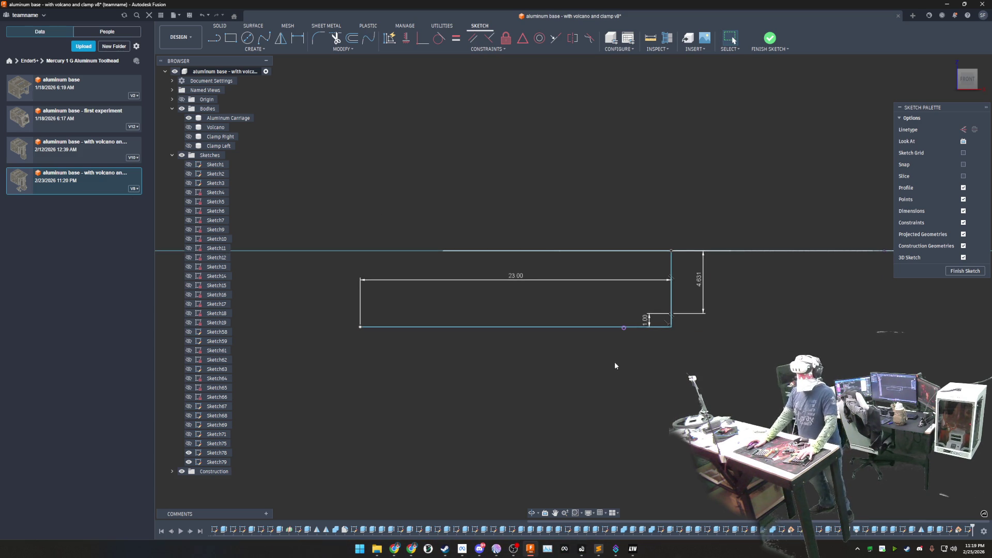
scroll(681, 357, down, 3)
scroll(682, 357, down, 1)
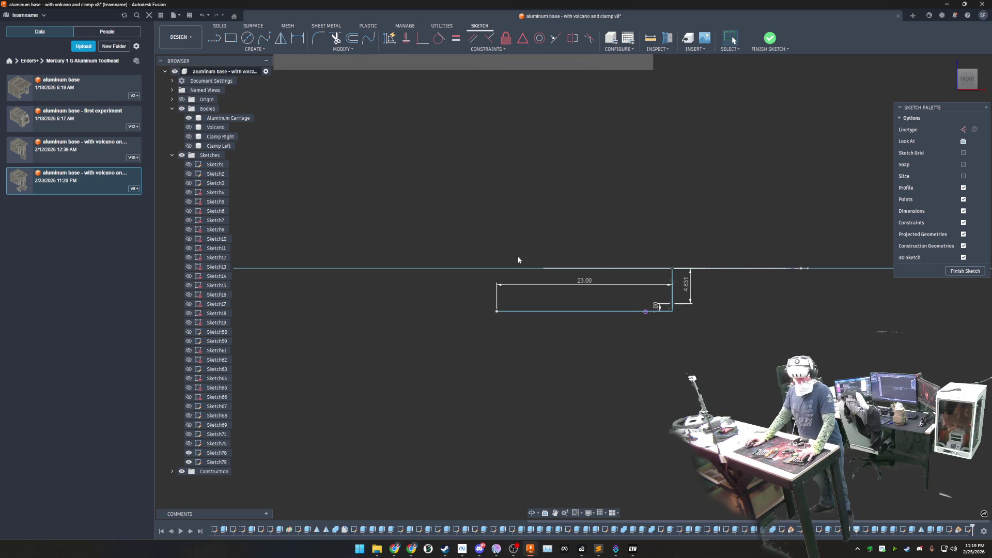
middle_drag(484, 233, 340, 191)
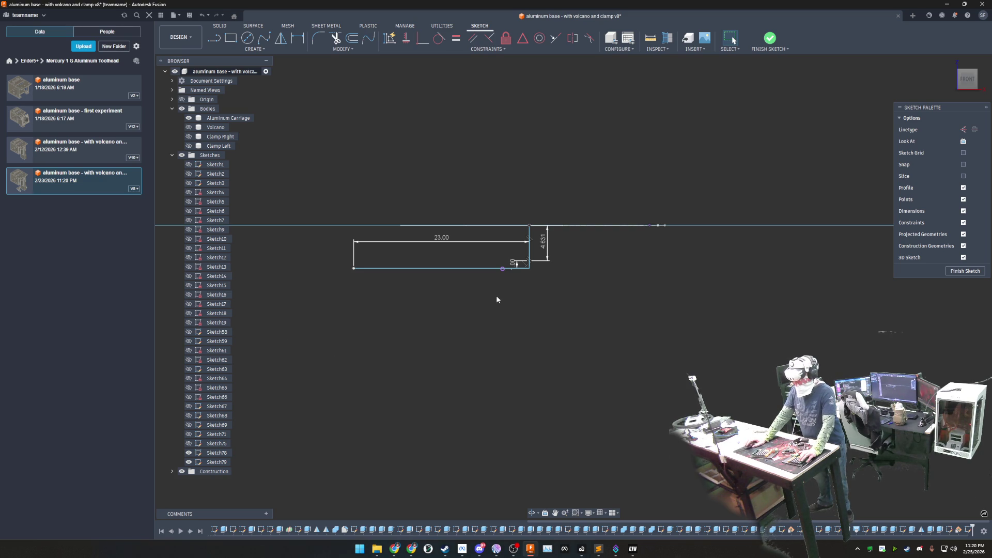
scroll(492, 294, down, 2)
scroll(493, 294, down, 2)
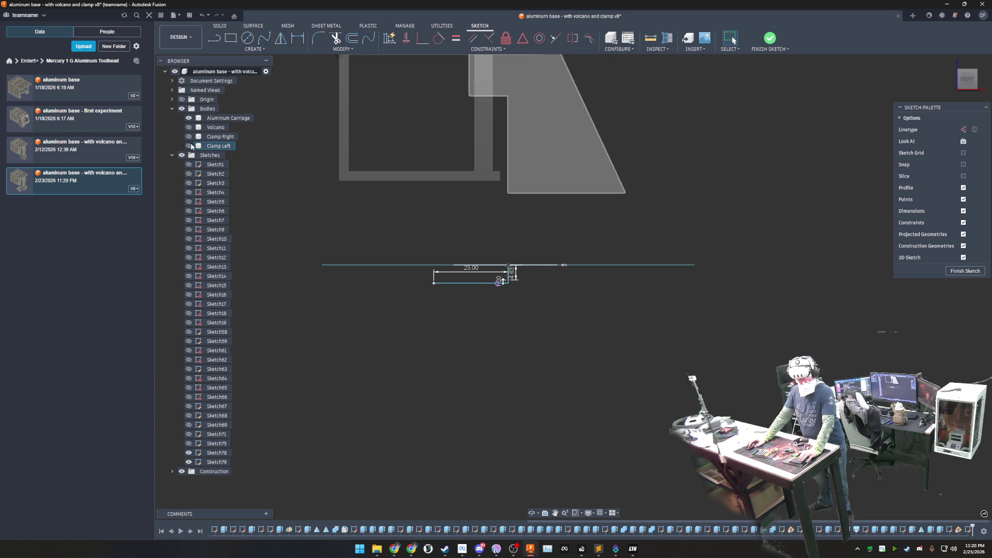
Step: Show the Volcano body so its nozzle appears beside the clamp profile
click(189, 127)
scroll(500, 296, up, 2)
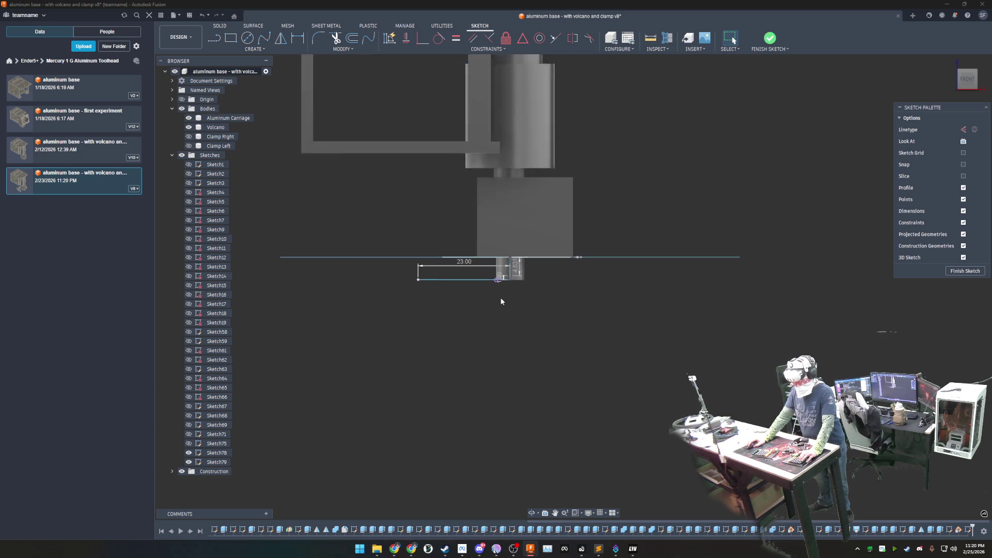
scroll(500, 297, up, 2)
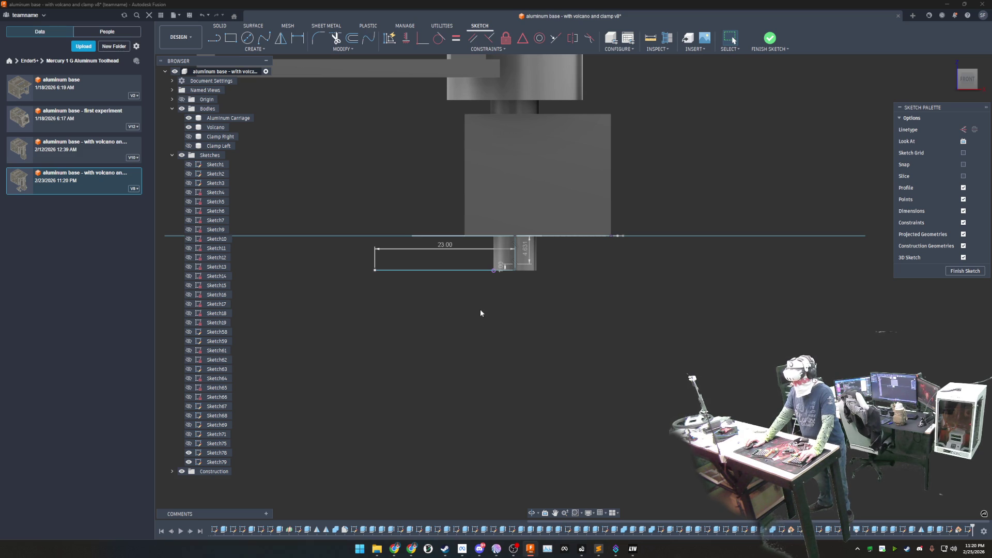
Step: Draw a 30 mm line from the profile's right corner angling up-left beside the nozzle
click(214, 38)
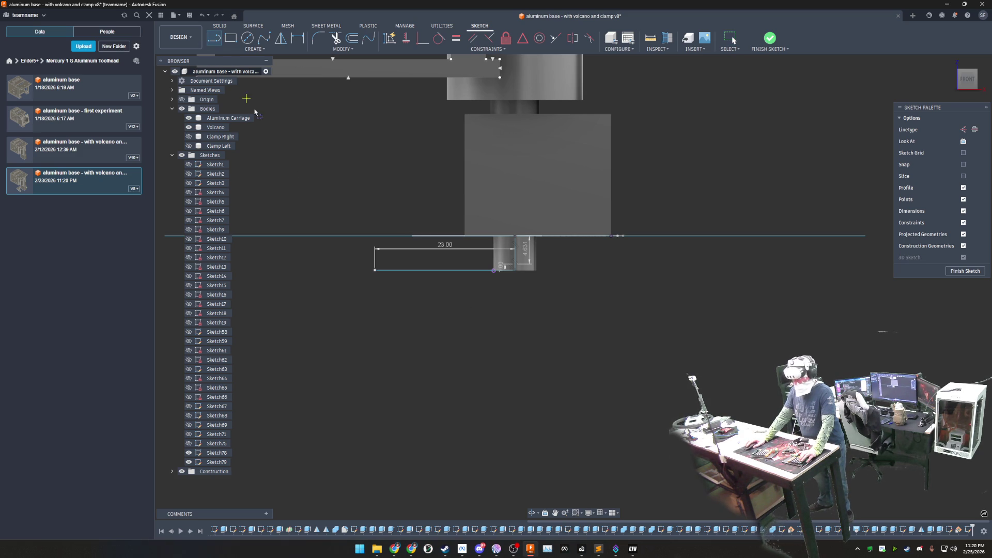
click(515, 271)
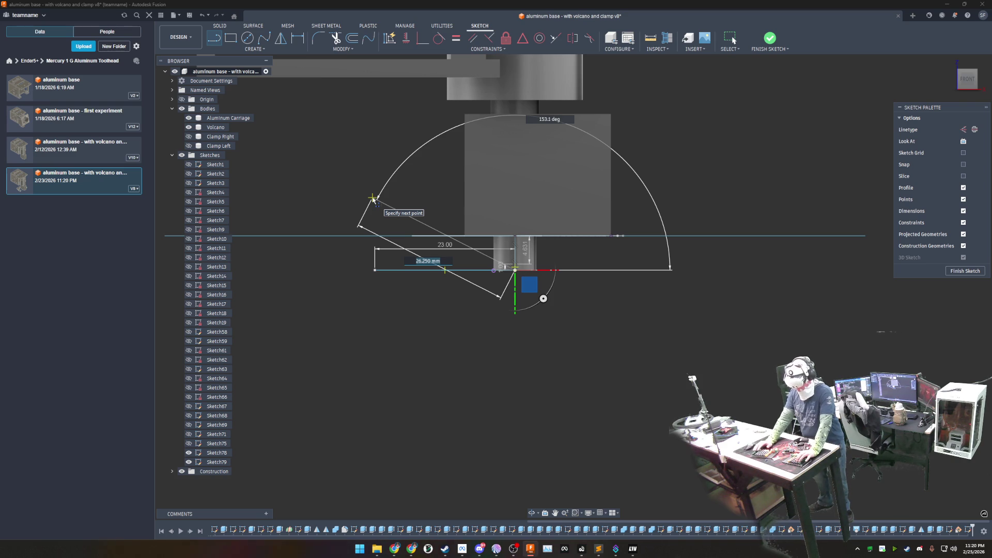
text(30)
key(Return)
key(Escape)
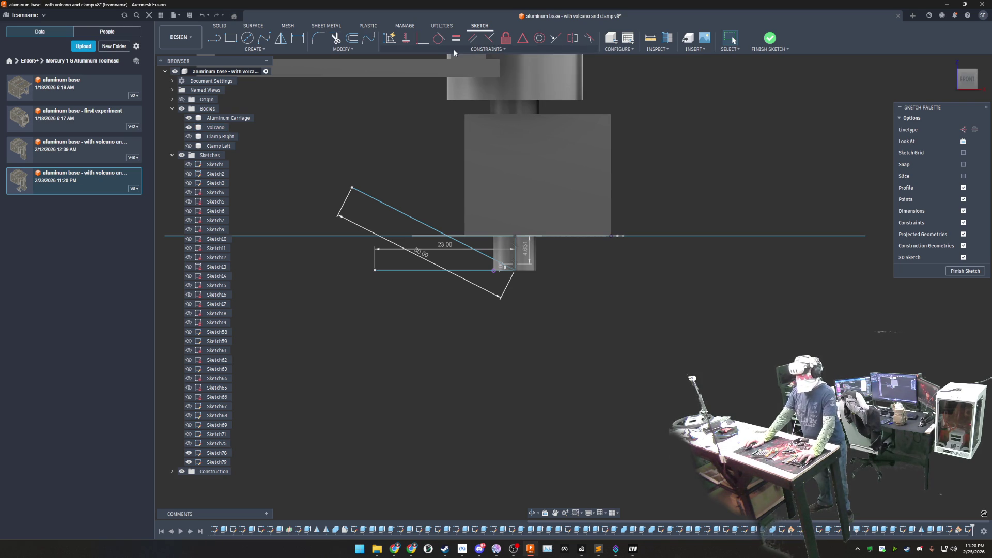
Step: Dimension the angle between the angled line and the bottom line at 30°
click(298, 38)
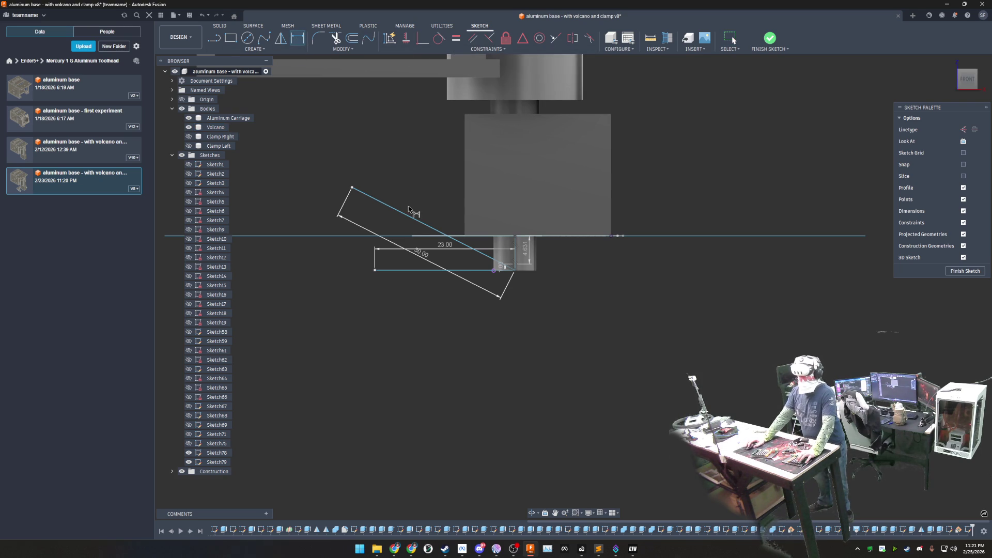
click(409, 213)
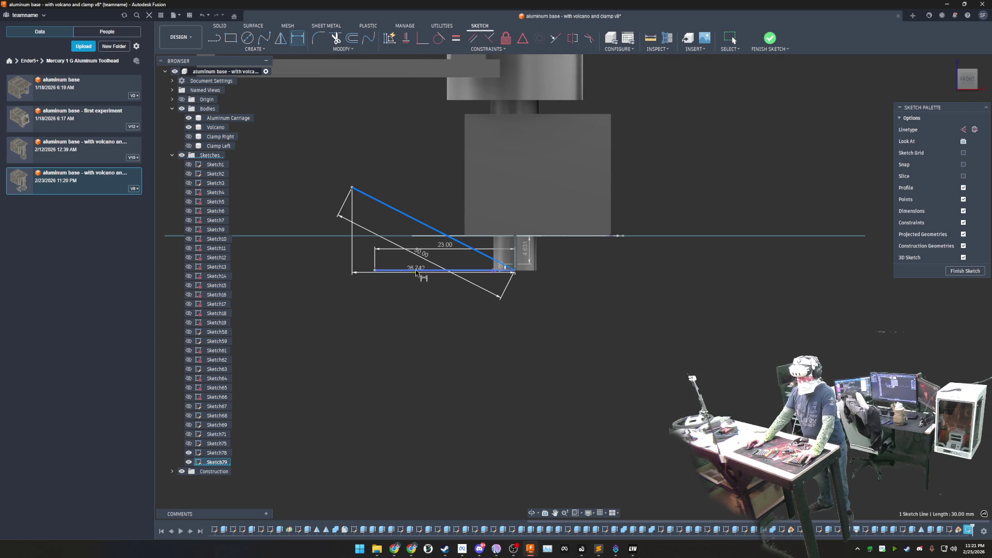
click(416, 271)
click(365, 245)
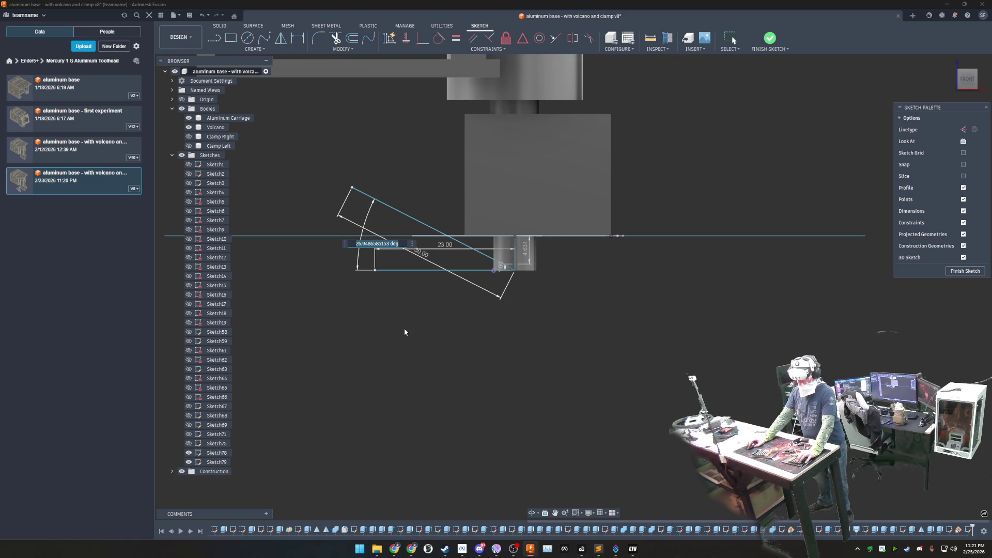
text(30)
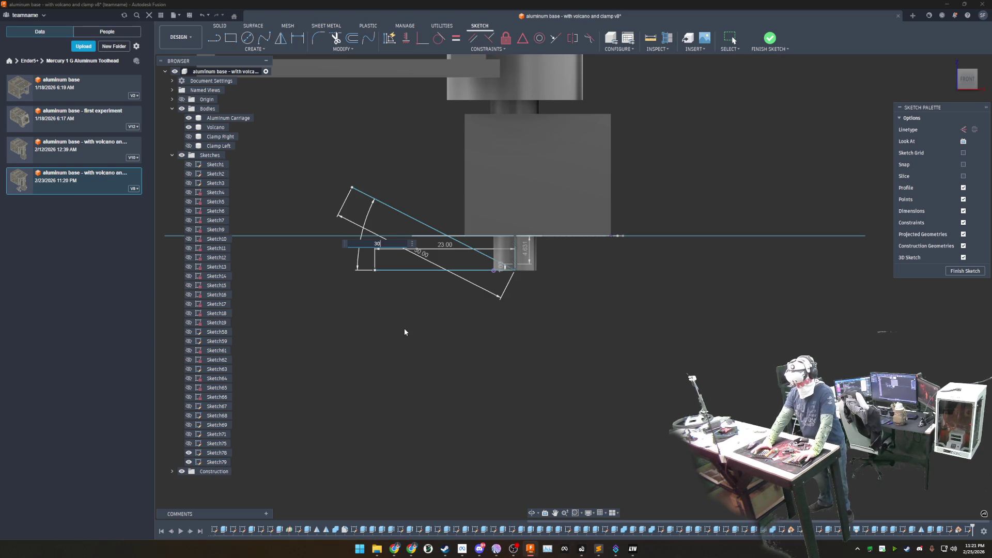
key(Return)
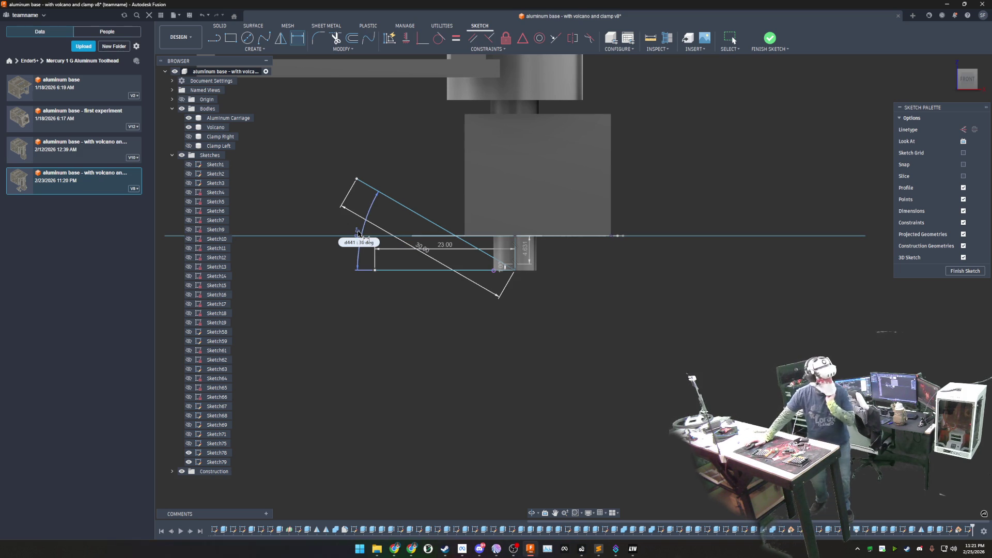
click(359, 232)
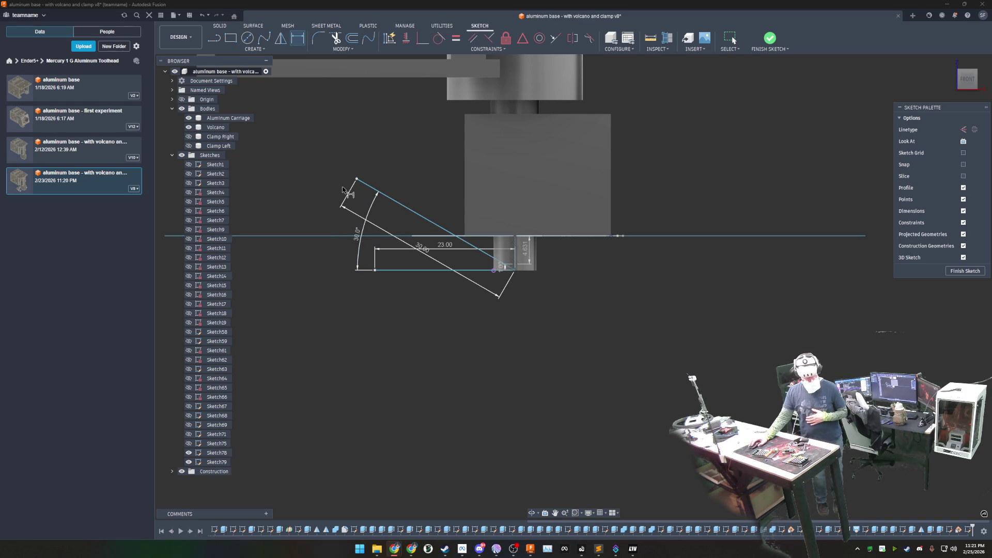
Step: Edit the angle dimension down to 20°
click(362, 231)
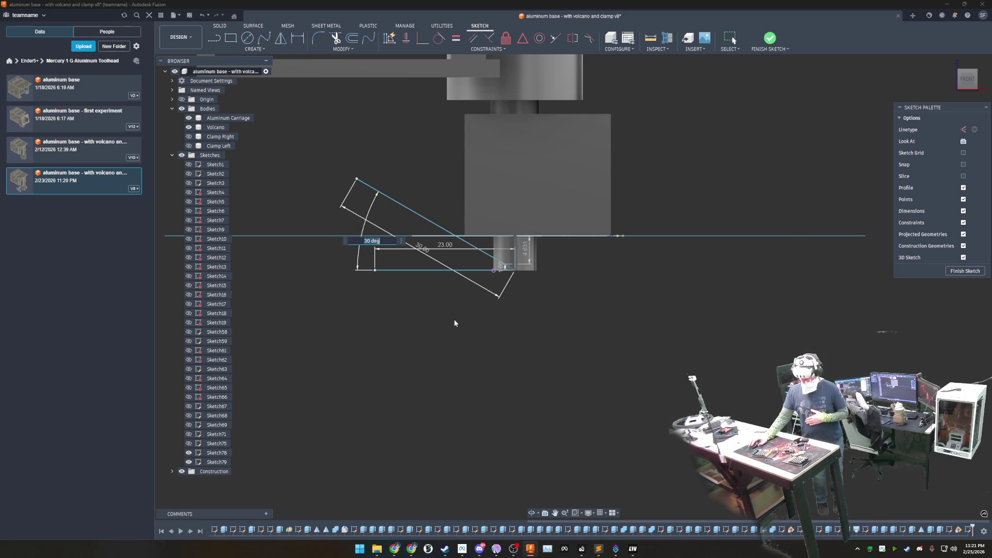
text(20)
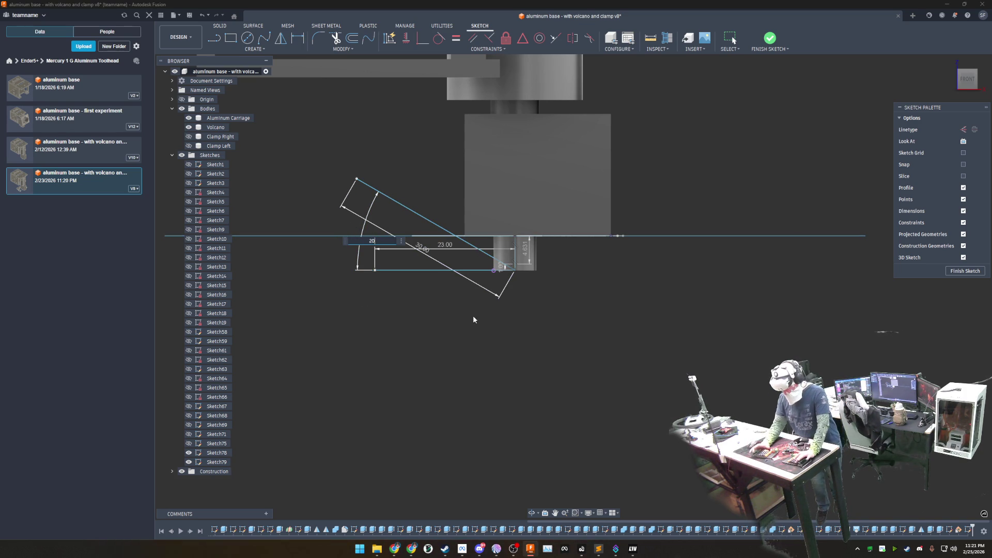
key(Return)
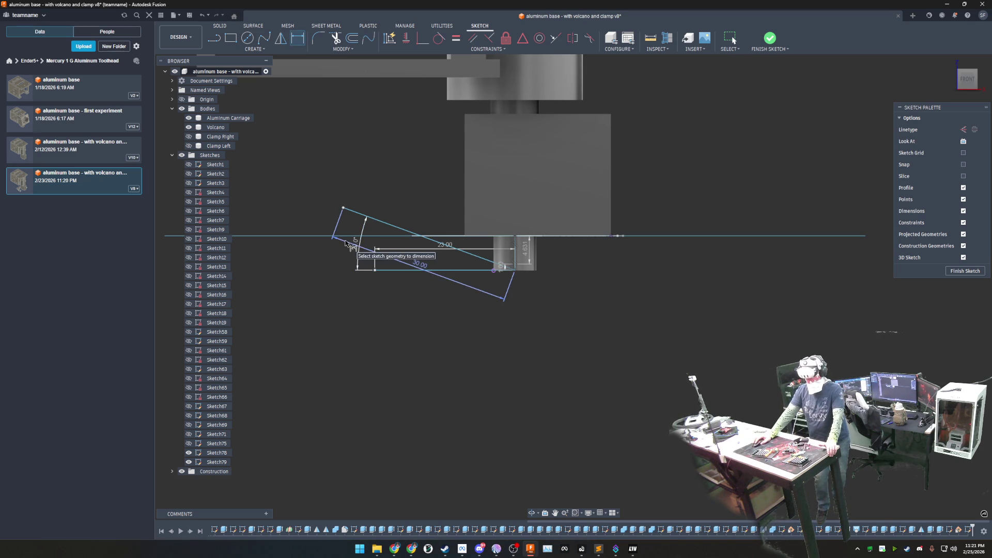
Step: Move the 30.00 length dimension above the angled line, clear of the others
mouse_move(419, 263)
mouse_down()
mouse_move(386, 198)
mouse_move(432, 191)
mouse_up()
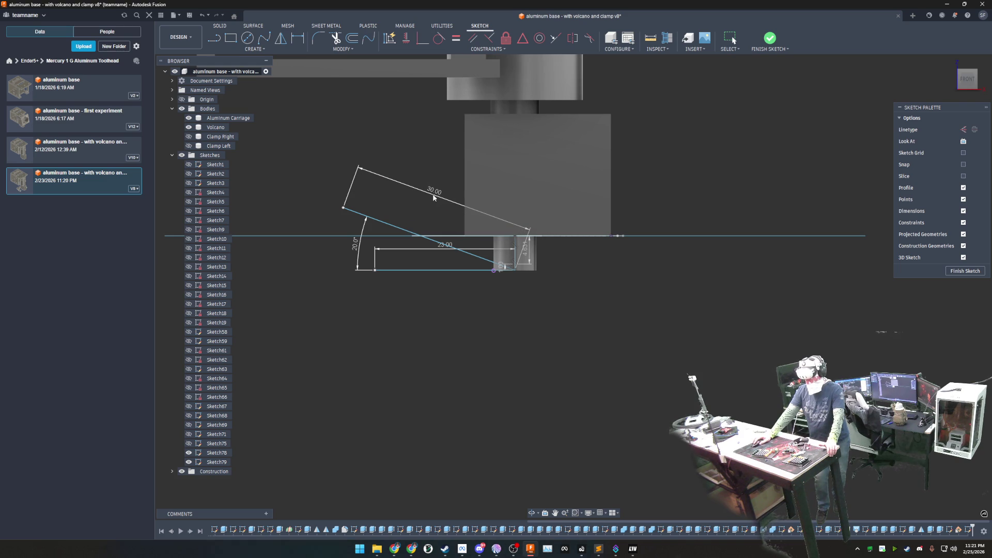
key(d)
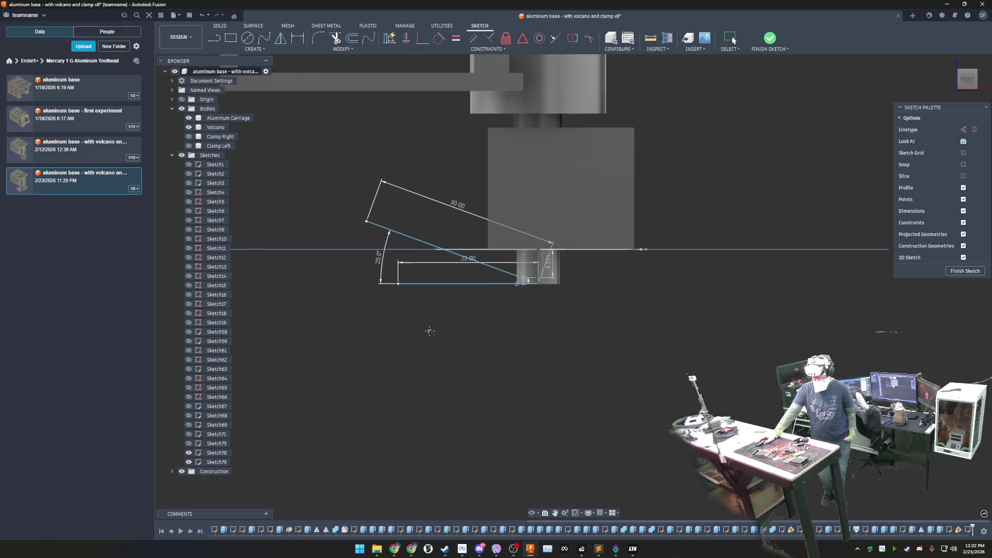
Step: Switch to the browser showing Google image results for pump volutes
middle_drag(412, 322, 528, 360)
scroll(532, 361, down, 3)
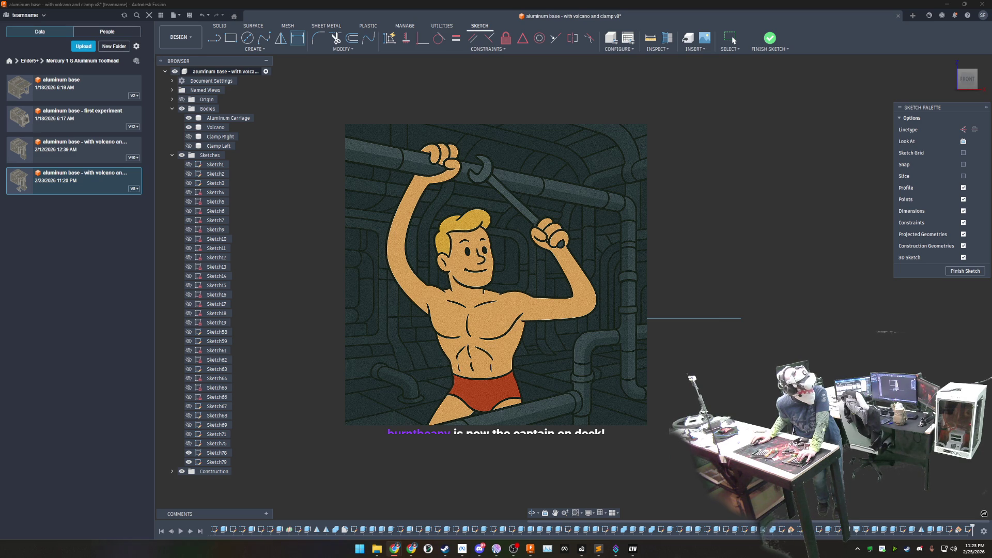
key(alt+Tab)
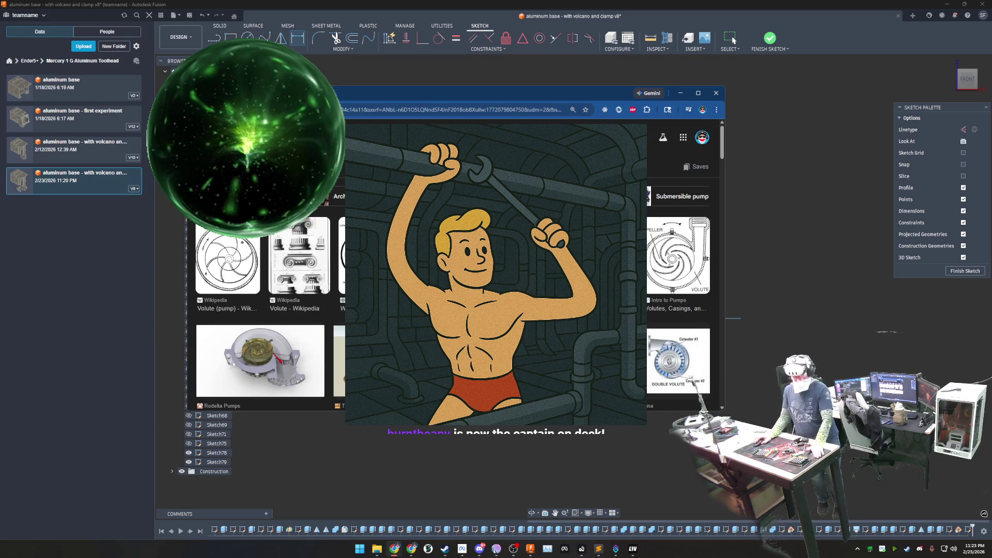